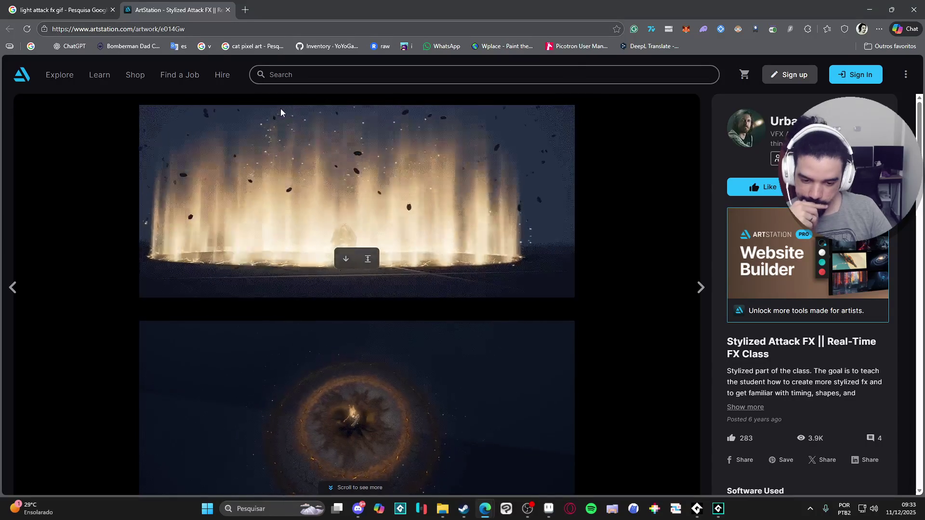
Scroll through the Stylized Attack FX reference GIFs on the ArtStation artwork page.
scroll(284, 120, down, 2)
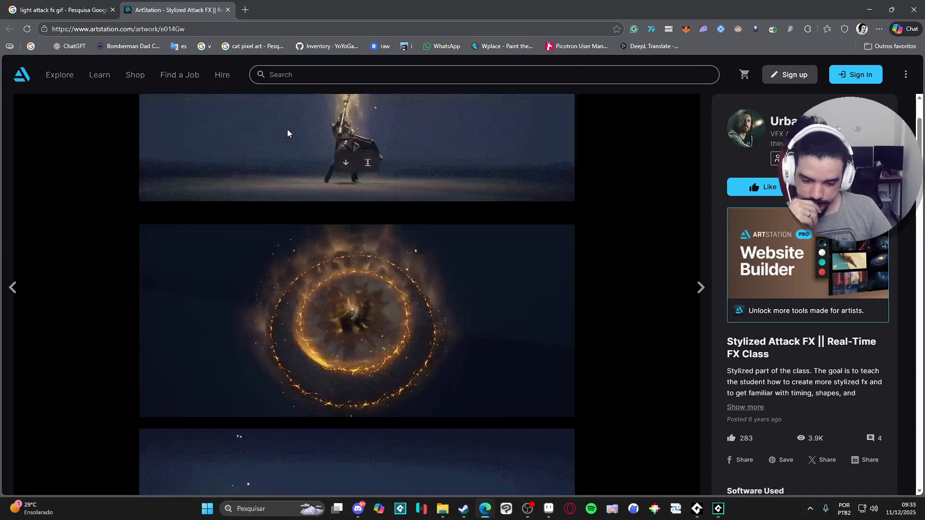
scroll(304, 123, down, 2)
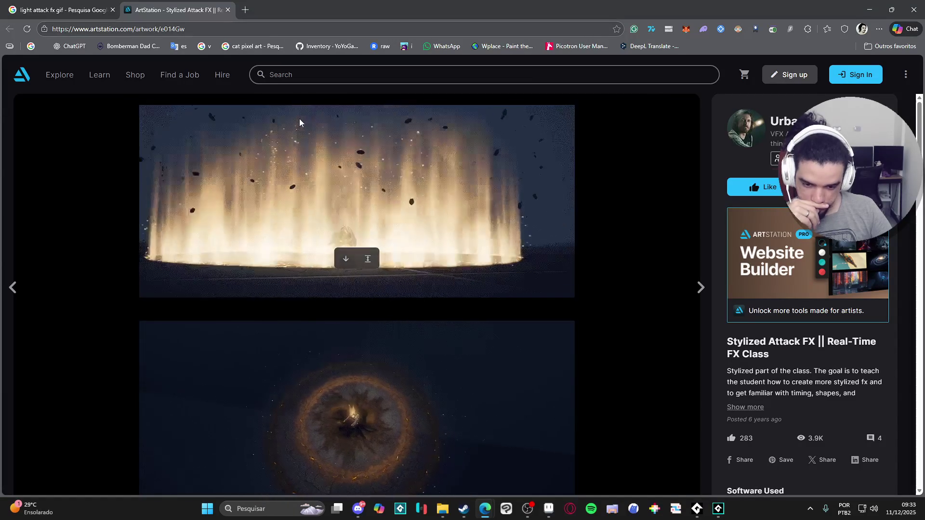
scroll(299, 124, down, 8)
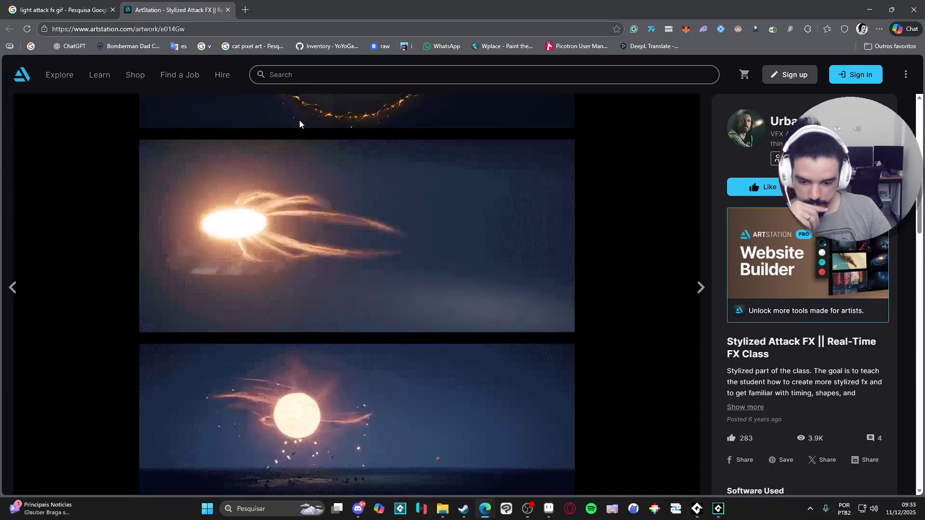
scroll(299, 124, up, 2)
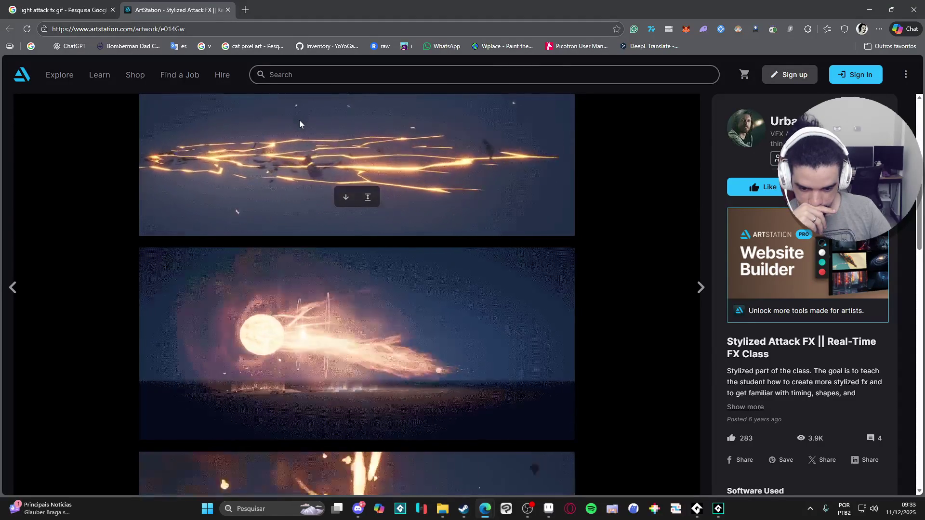
scroll(299, 121, down, 4)
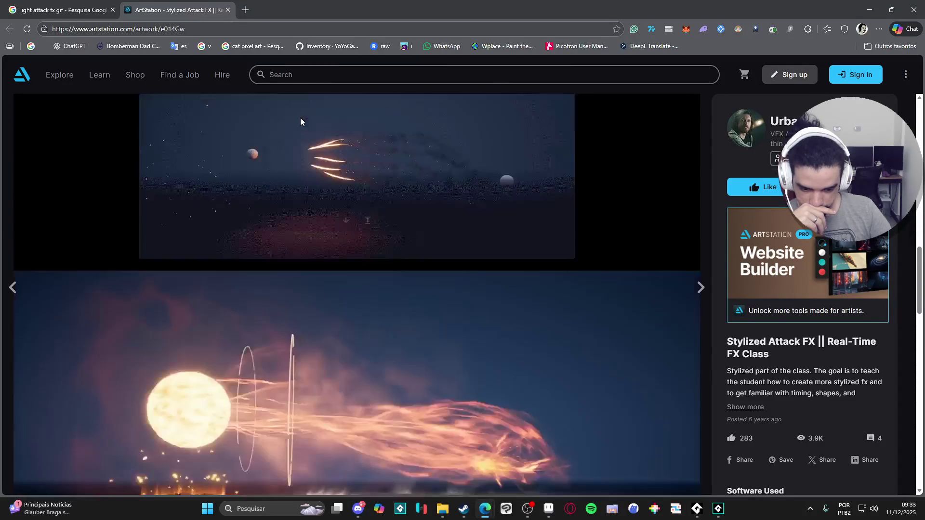
scroll(301, 120, down, 3)
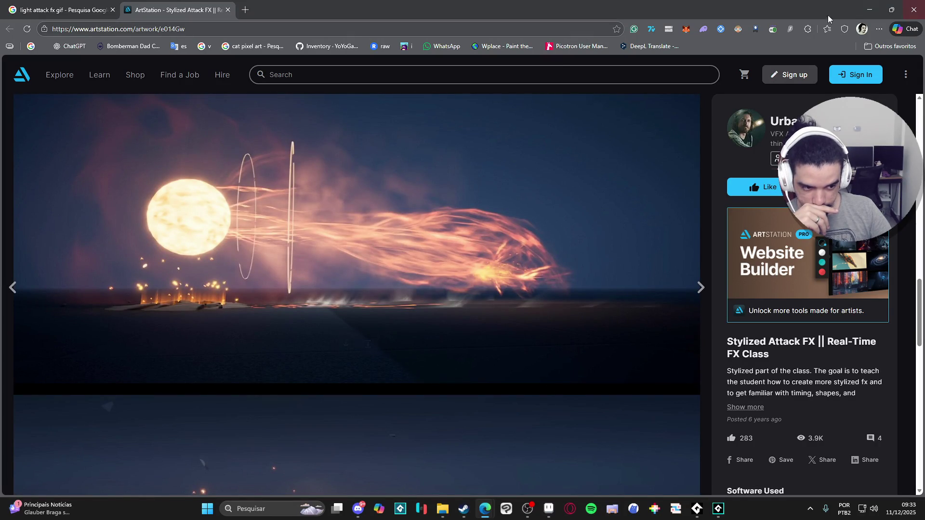
scroll(458, 235, down, 5)
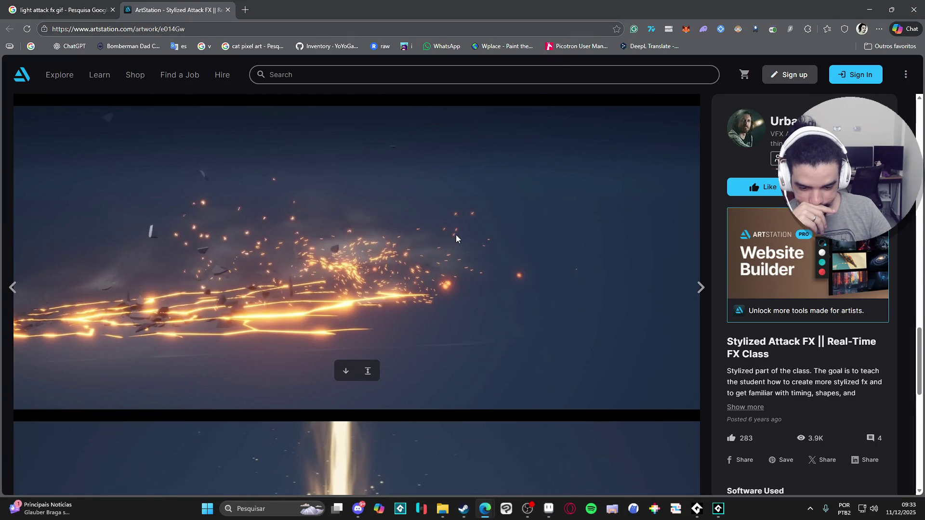
scroll(402, 281, down, 7)
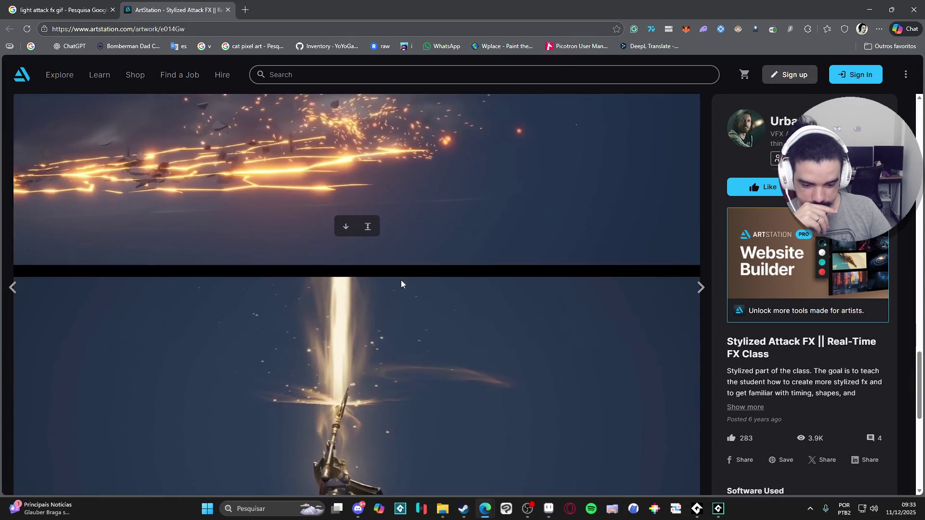
scroll(406, 275, down, 3)
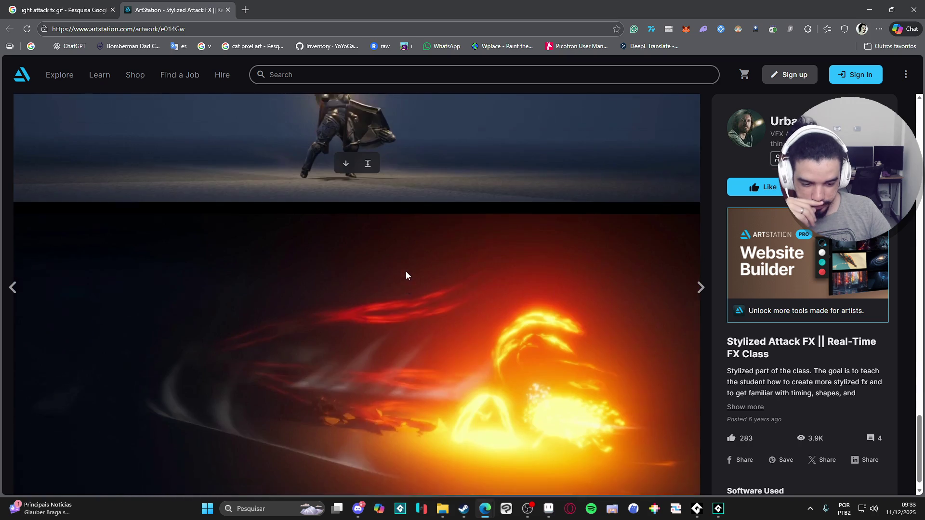
scroll(405, 275, up, 1)
scroll(406, 275, up, 1)
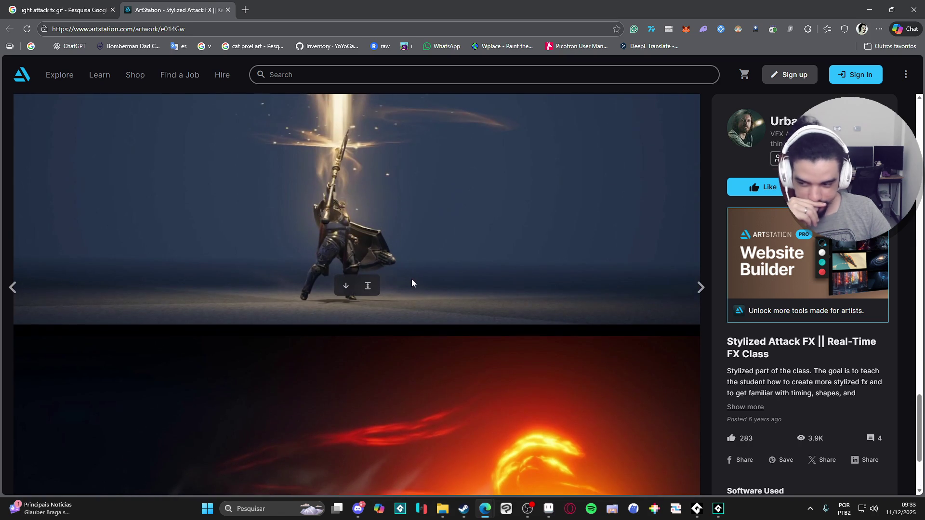
scroll(411, 282, up, 2)
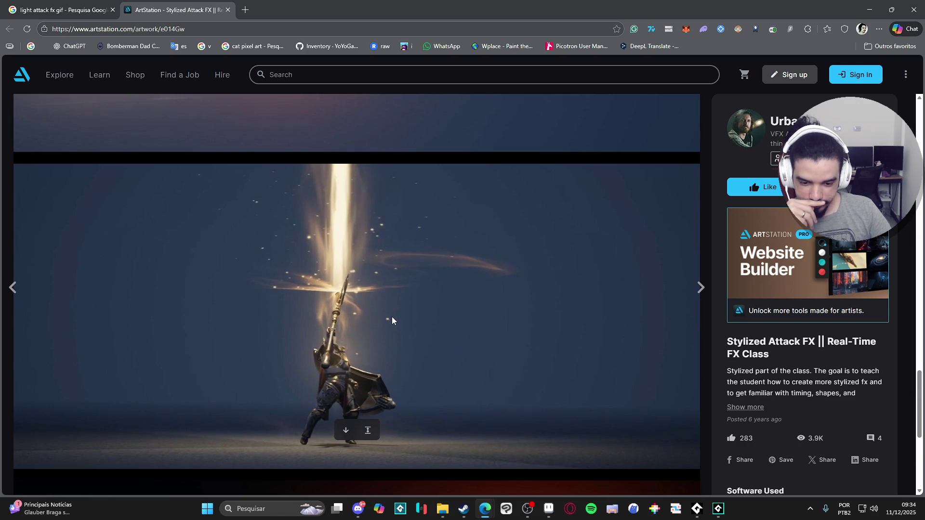
scroll(432, 371, up, 5)
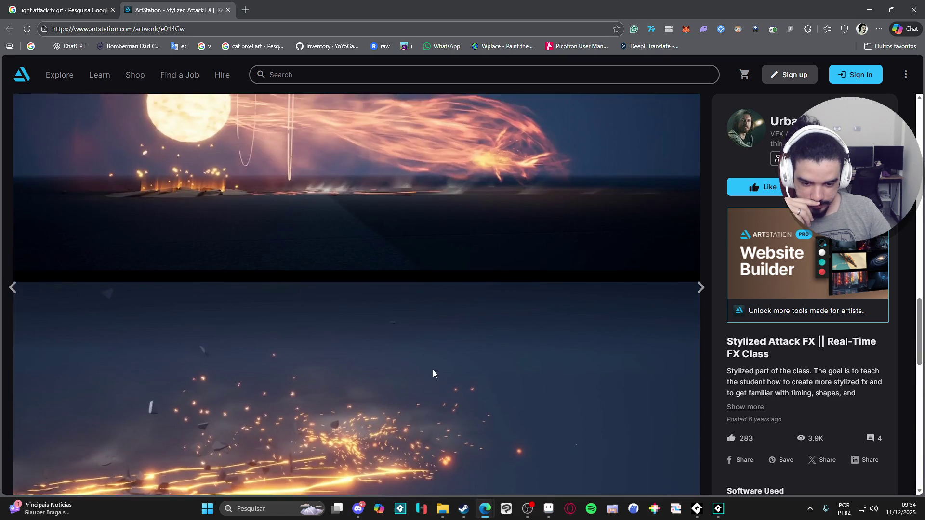
scroll(419, 365, down, 1)
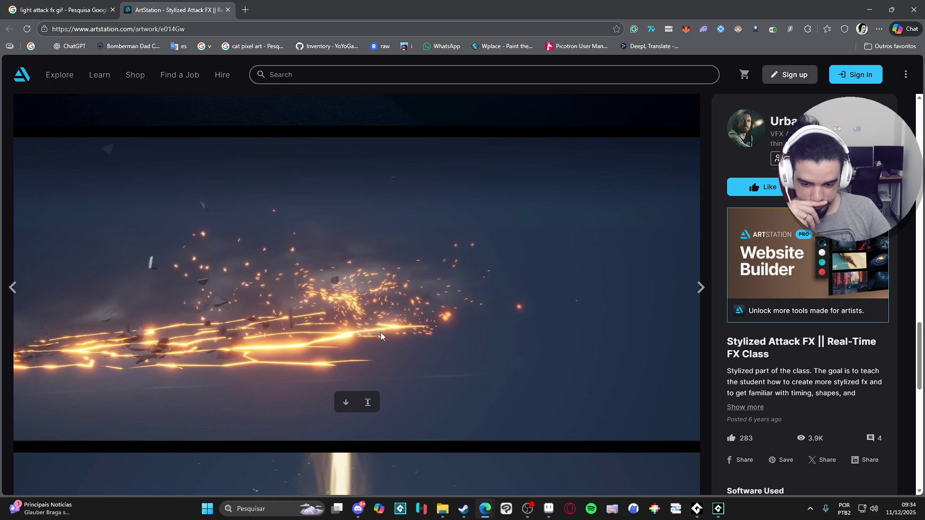
scroll(380, 336, up, 1)
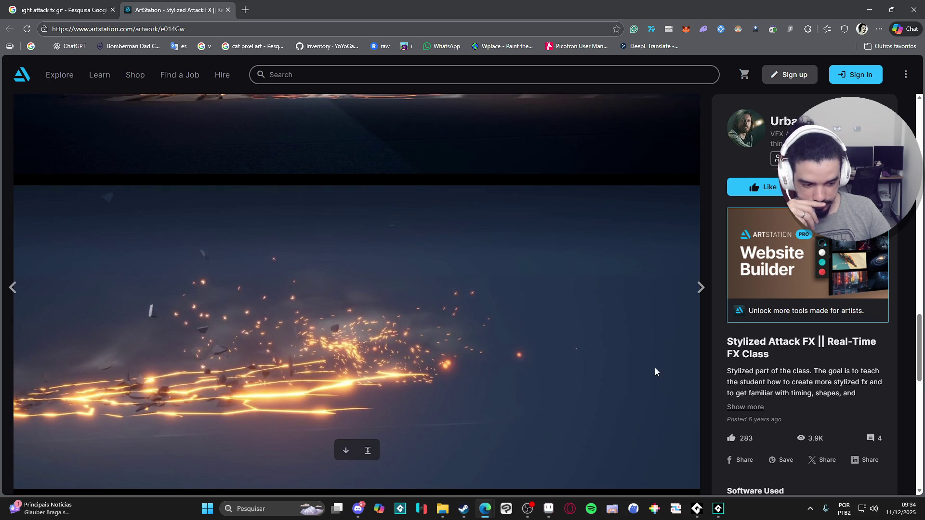
scroll(651, 378, up, 8)
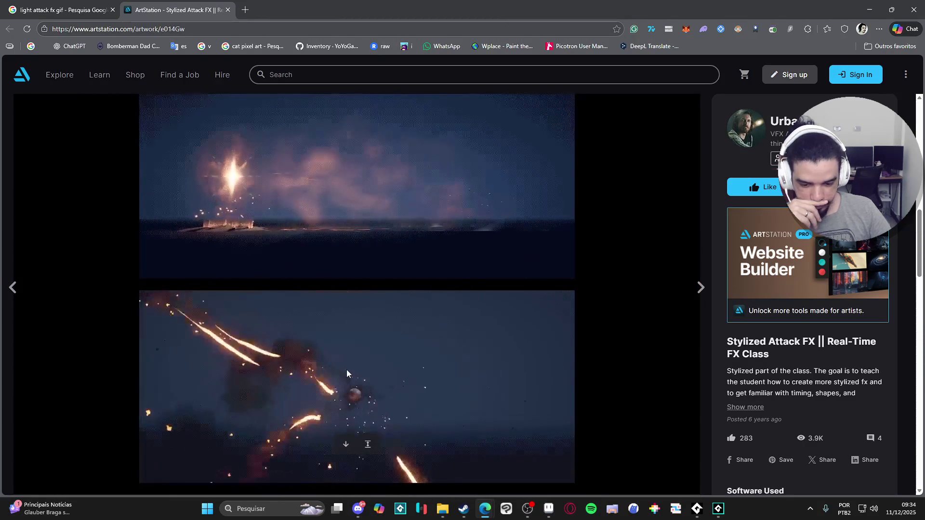
scroll(346, 368, up, 10)
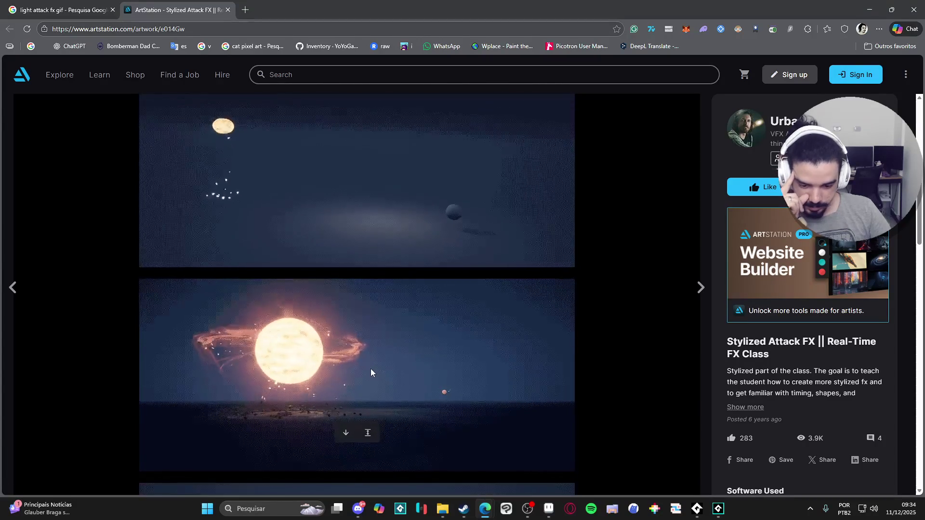
scroll(393, 371, up, 4)
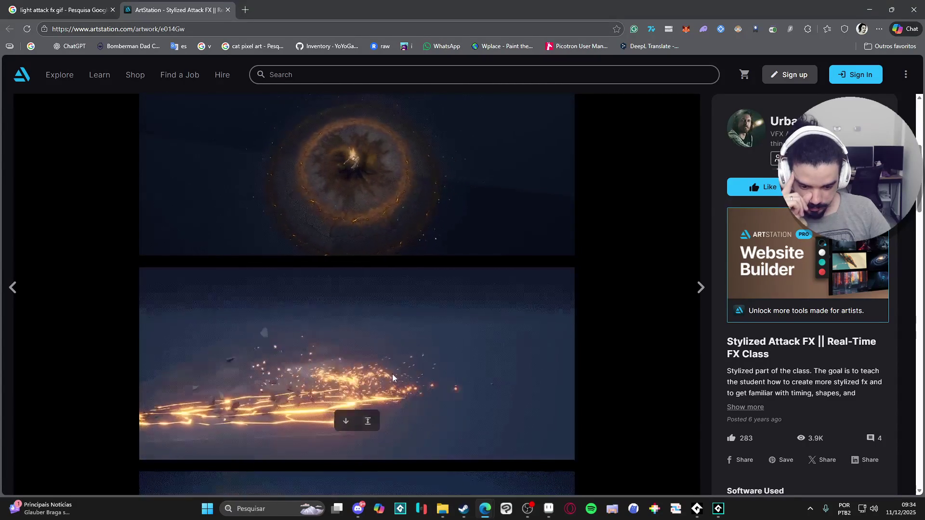
scroll(396, 380, down, 1)
scroll(398, 380, up, 1)
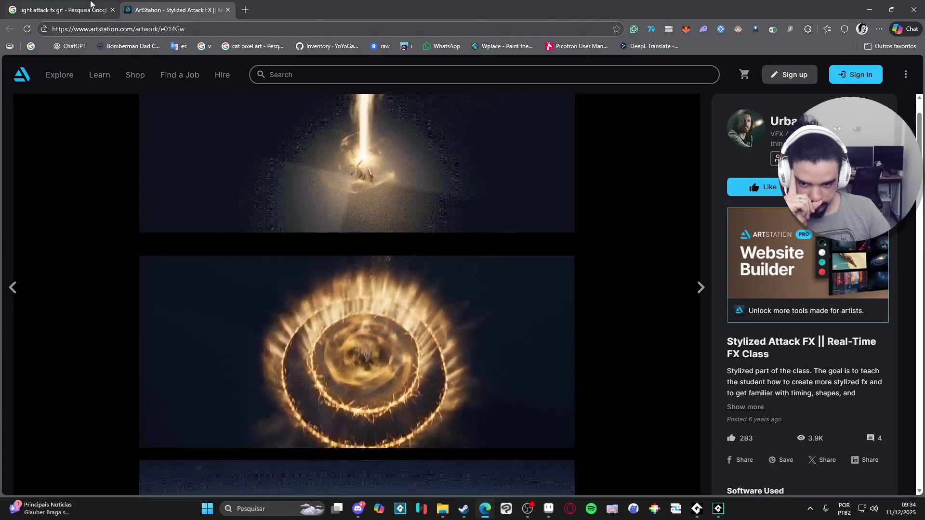
Return to the 'light attack fx gif' Google Images results after a quick glance at Aseprite.
click(62, 10)
click(870, 9)
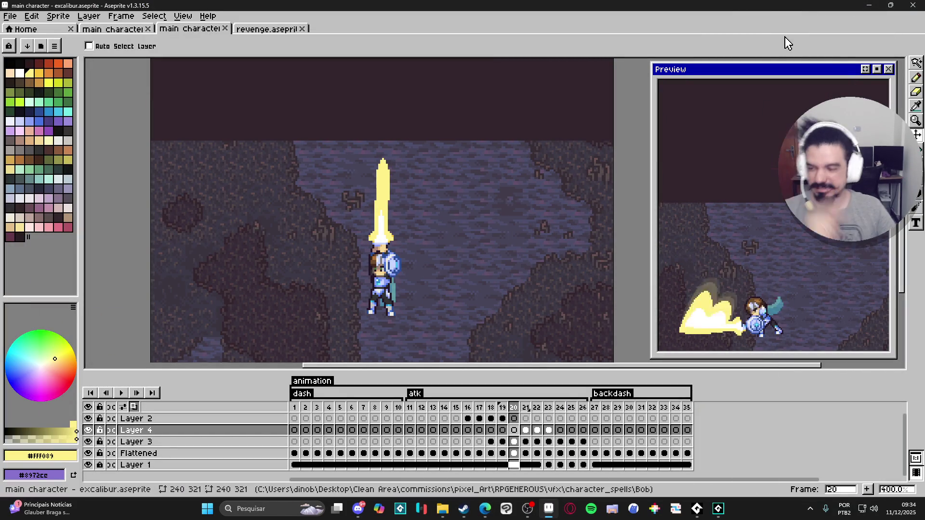
key(alt+Tab)
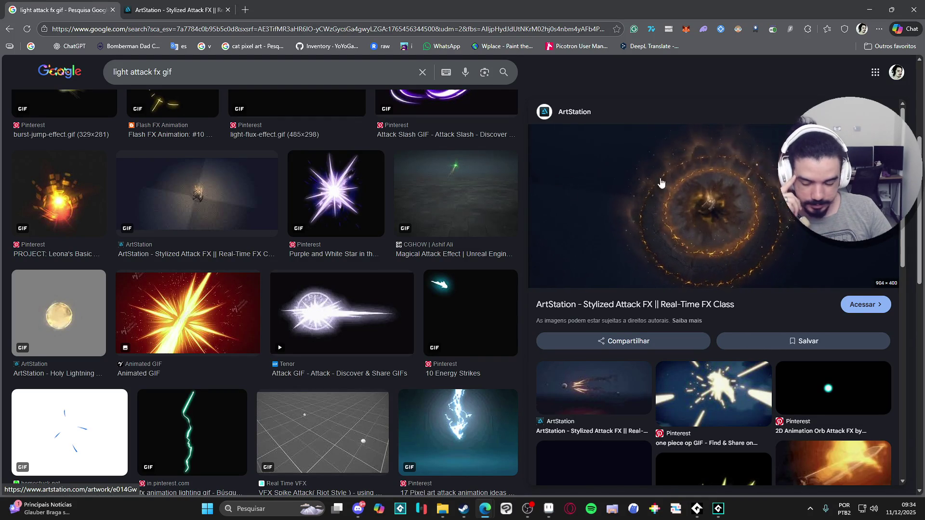
Preview the Shutterstock sword light motion effects result and browse nearby slash references.
scroll(487, 216, down, 6)
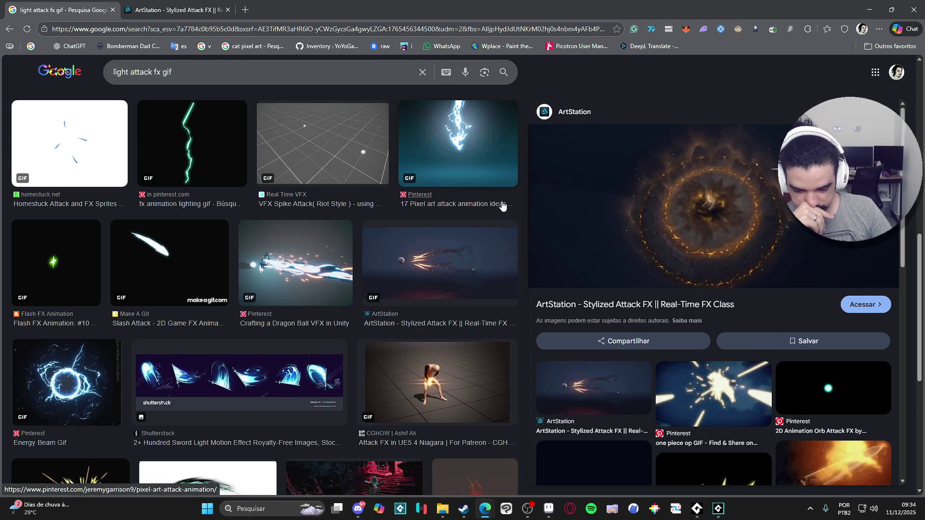
click(329, 357)
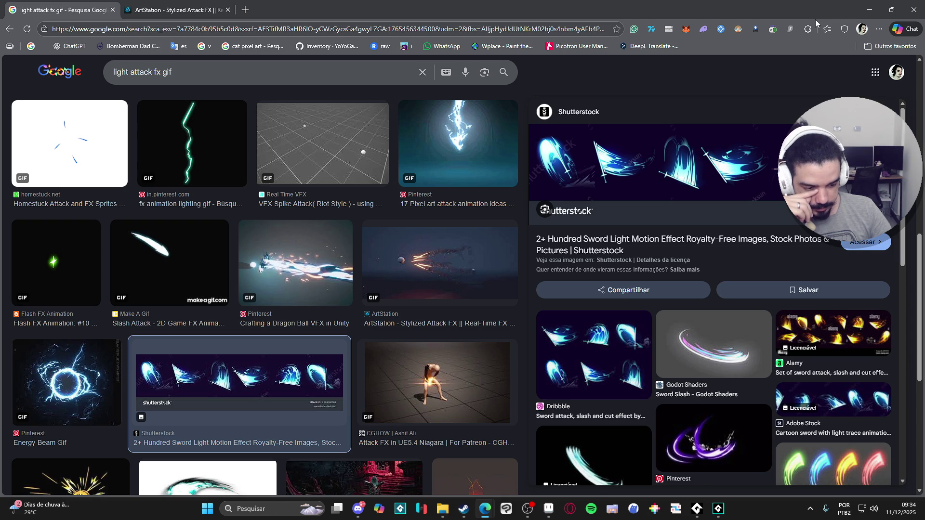
scroll(265, 289, down, 2)
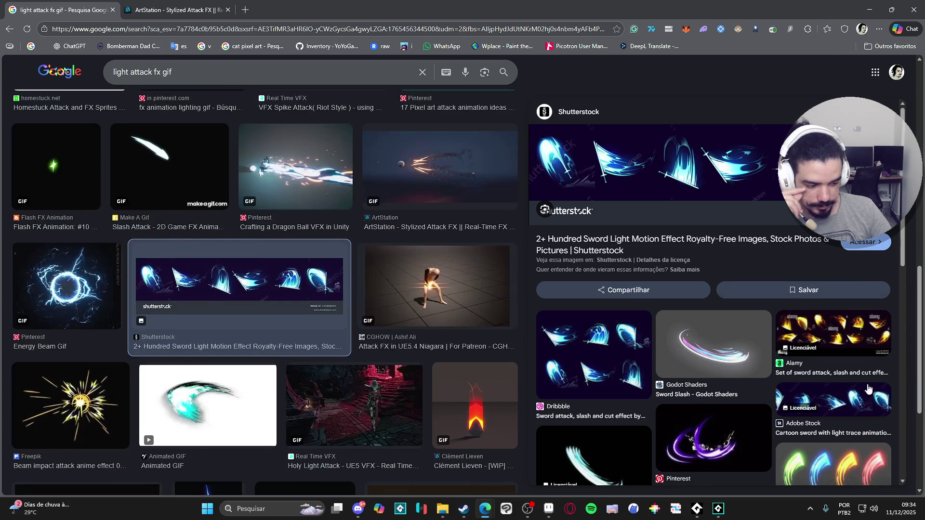
scroll(831, 446, down, 1)
scroll(811, 428, down, 3)
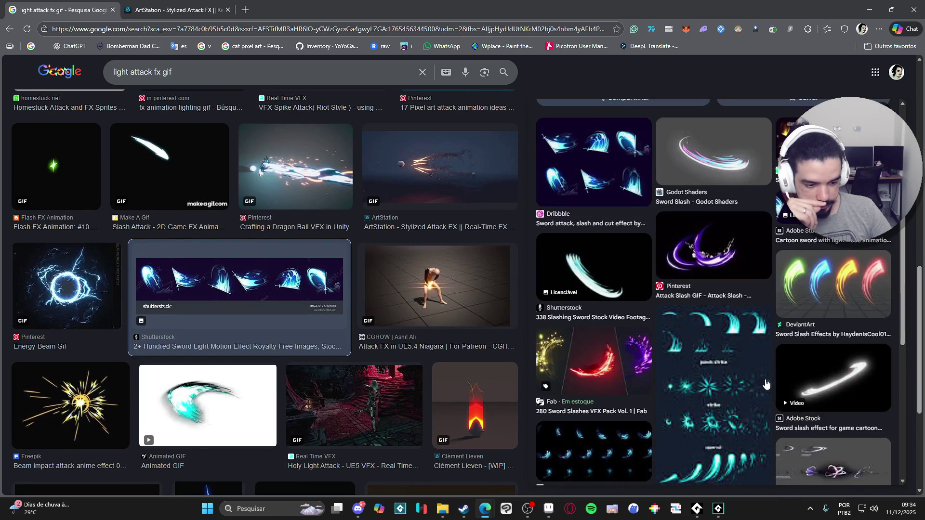
scroll(769, 369, down, 5)
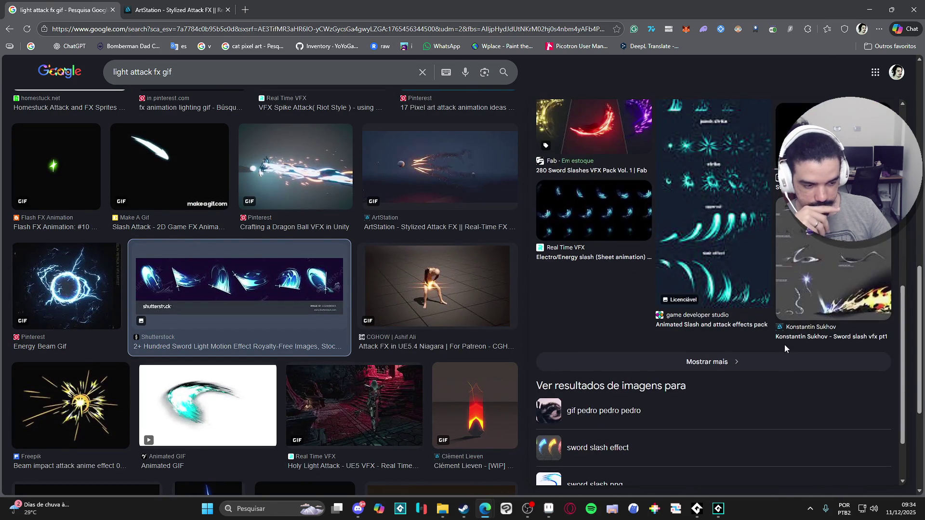
scroll(785, 343, up, 4)
scroll(788, 342, up, 4)
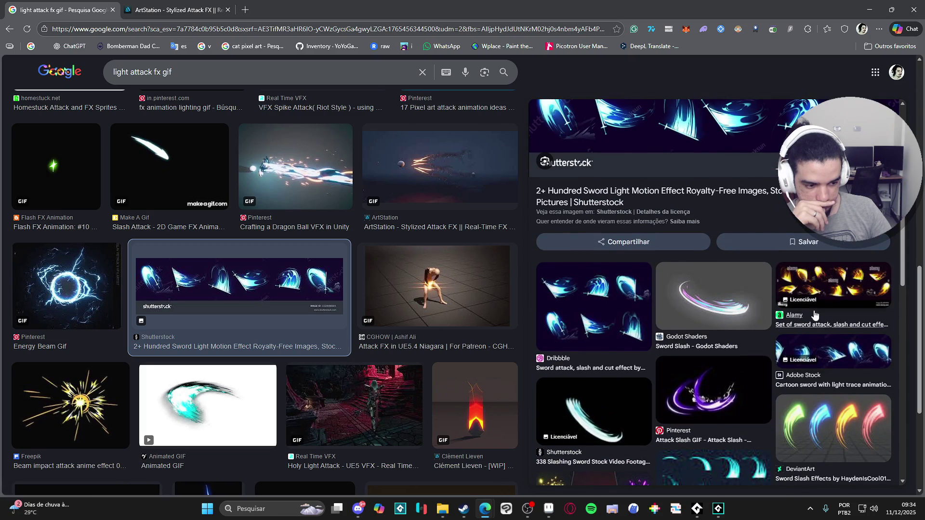
Preview the Alamy yellow sword slash set and the sword slash stock footage, then minimize the browser.
click(803, 327)
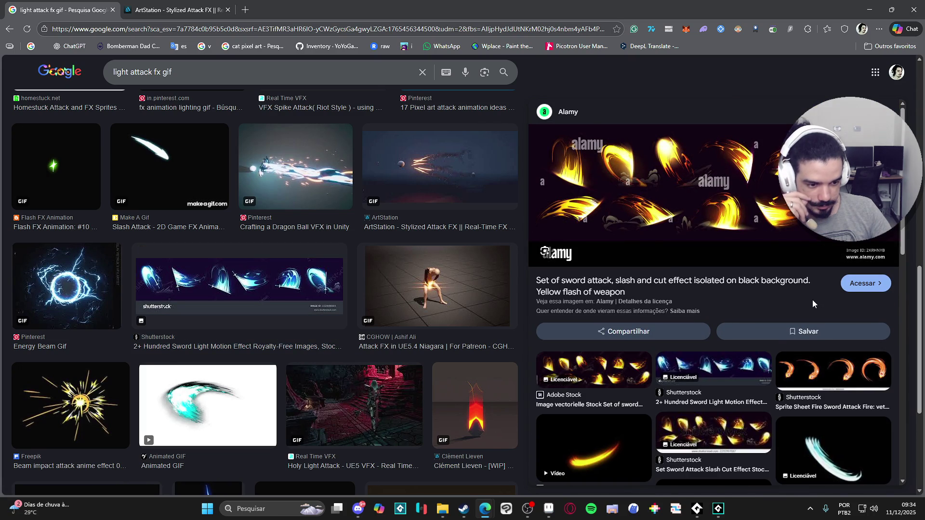
scroll(802, 327, down, 2)
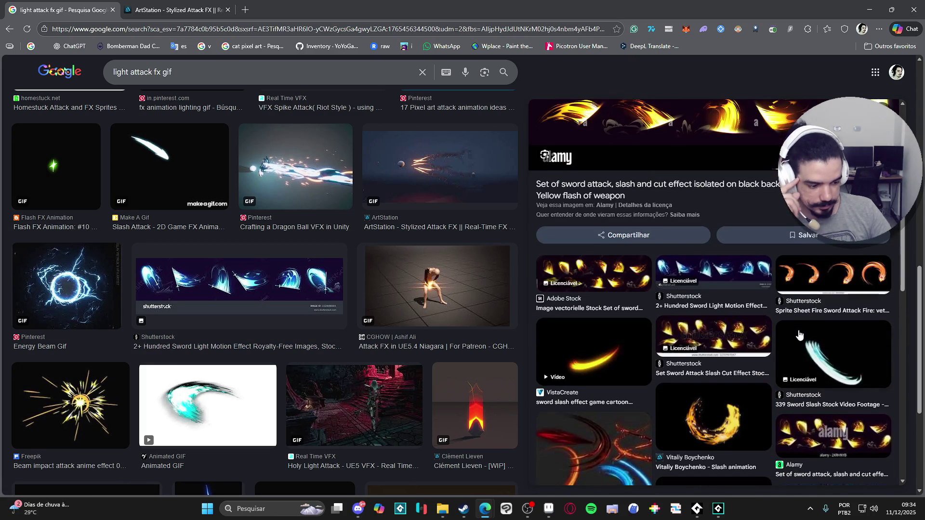
click(825, 358)
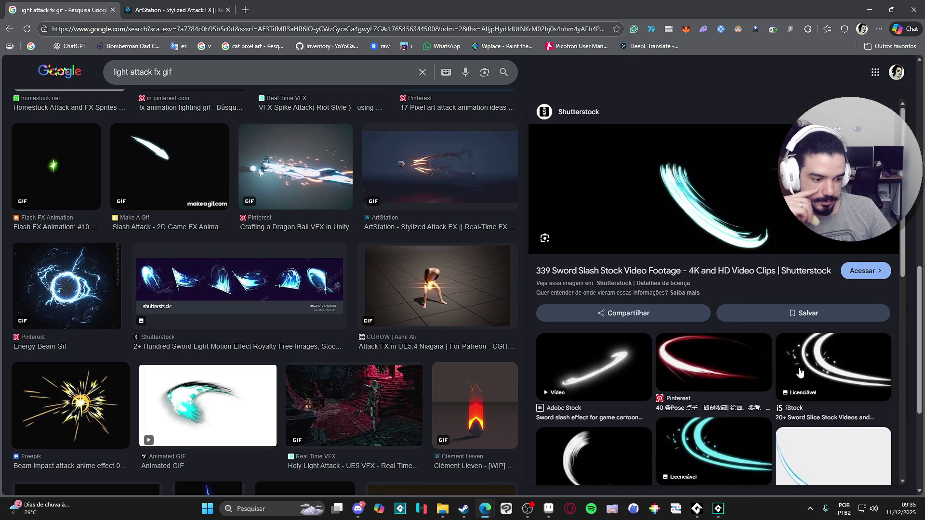
scroll(799, 370, down, 3)
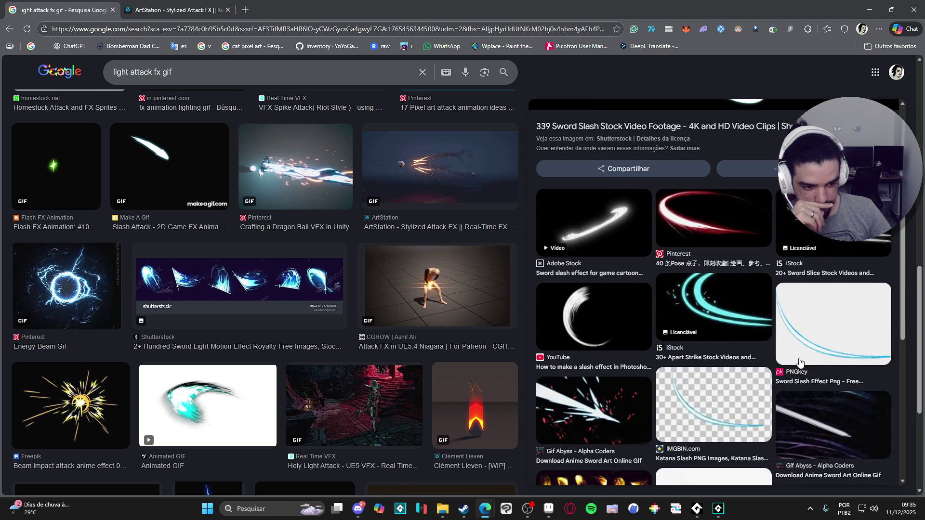
scroll(761, 317, up, 3)
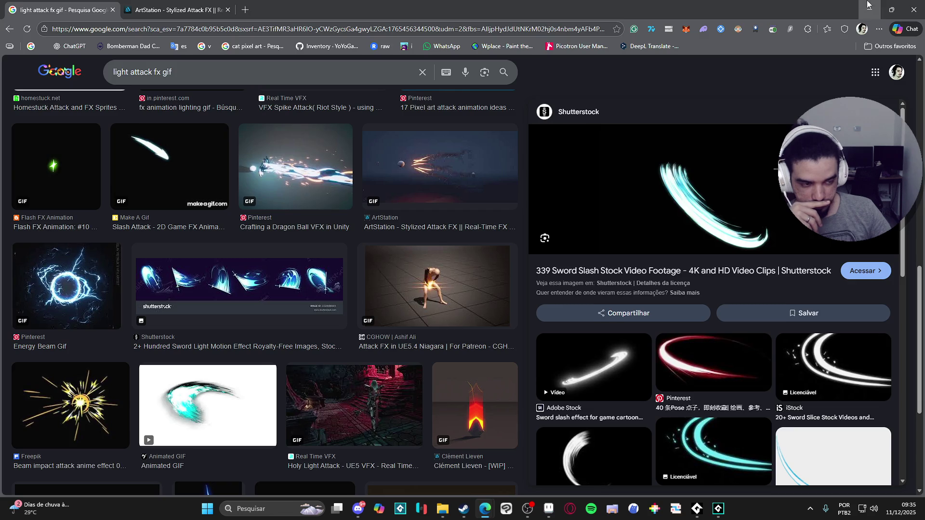
click(867, 6)
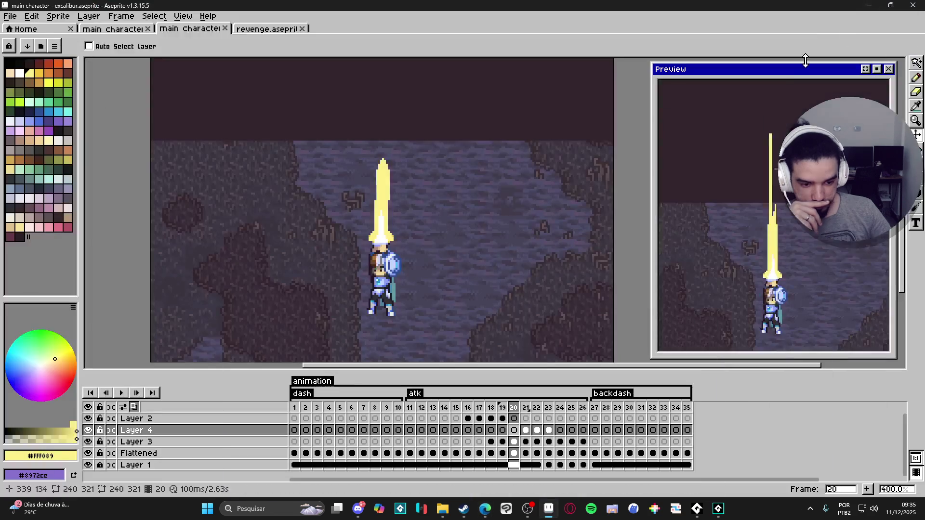
Step through attack frames 16–21 to review the big sword slash.
click(468, 408)
click(479, 409)
click(491, 410)
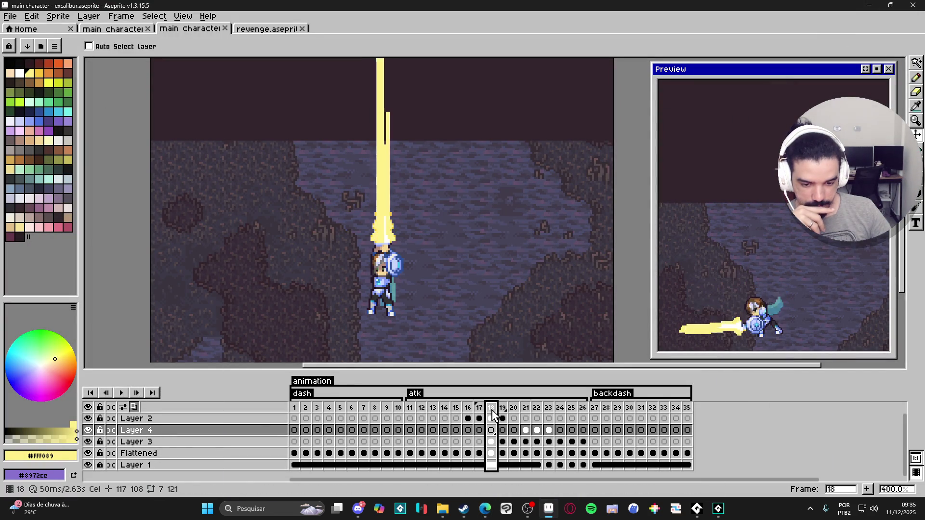
click(503, 410)
click(514, 411)
click(526, 412)
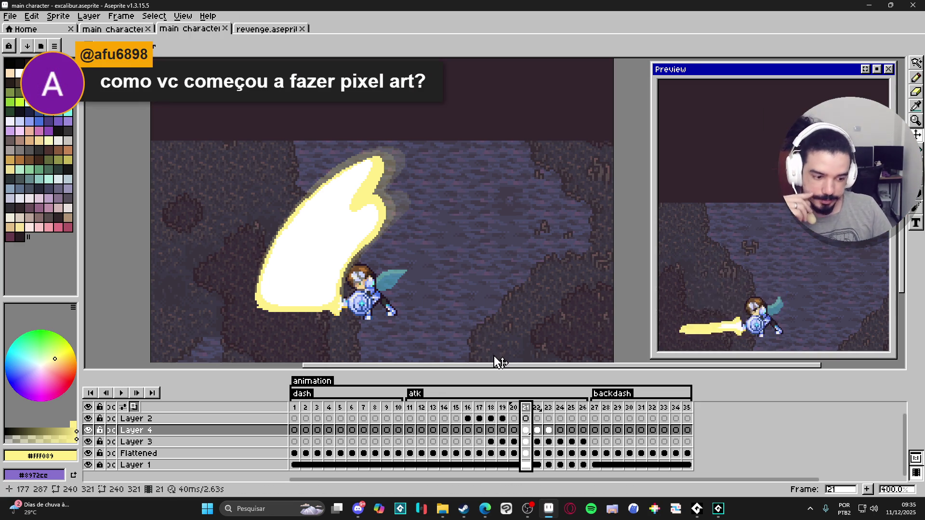
click(516, 430)
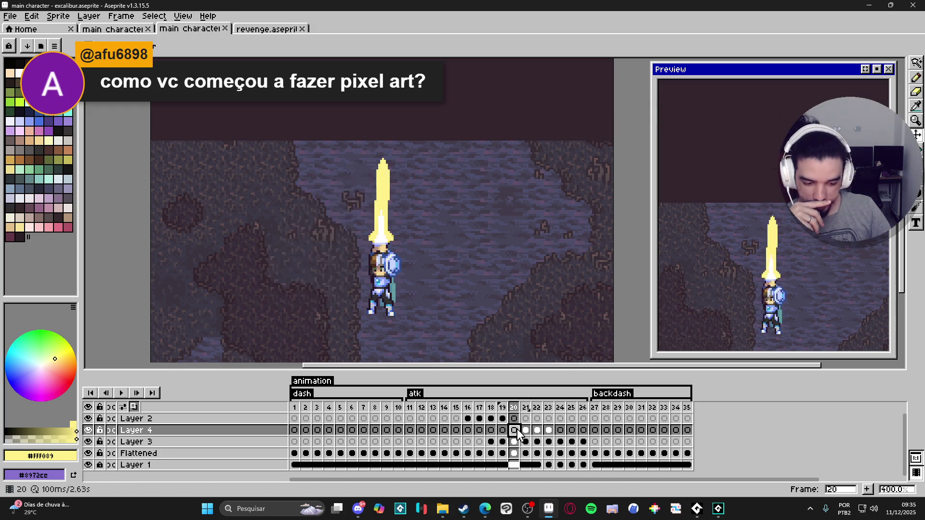
key(Right)
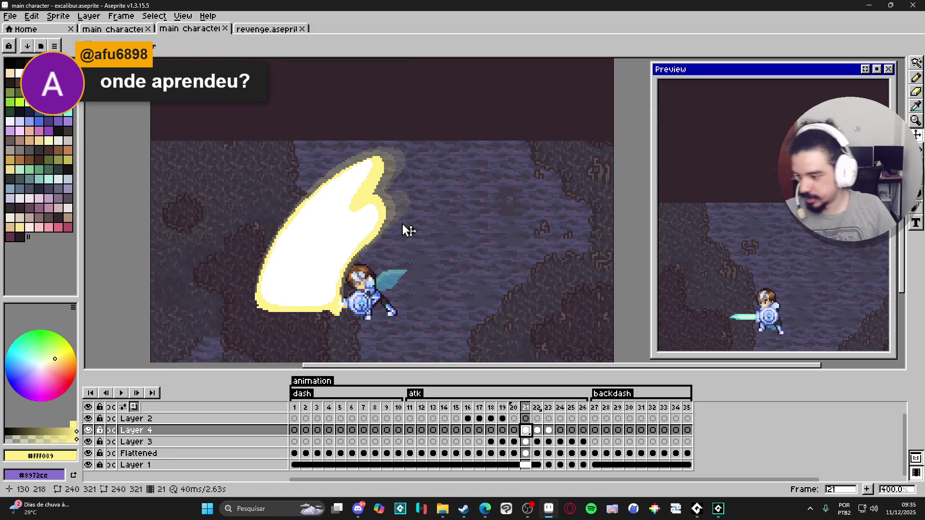
Delete frame 22's Layer 4 slash drawing and return to frame 21.
click(537, 430)
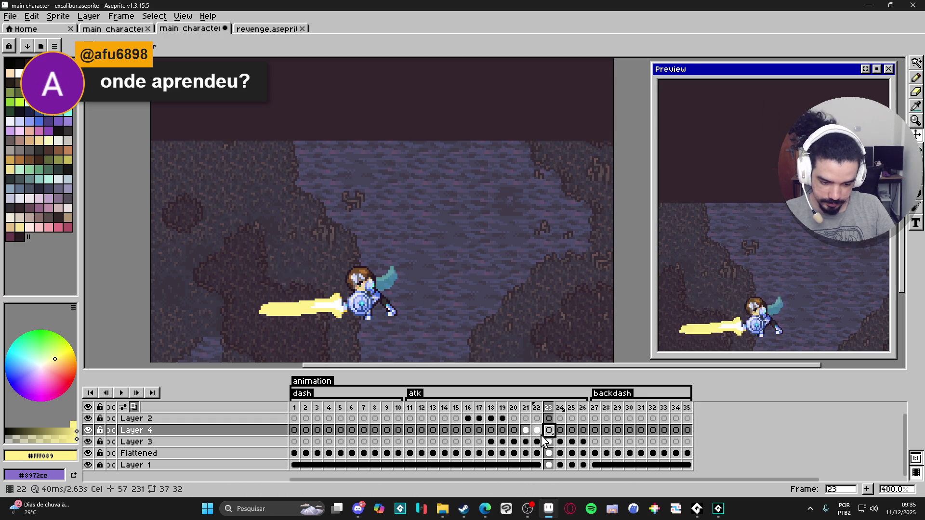
key(Delete)
click(525, 431)
click(514, 430)
click(525, 430)
key(w)
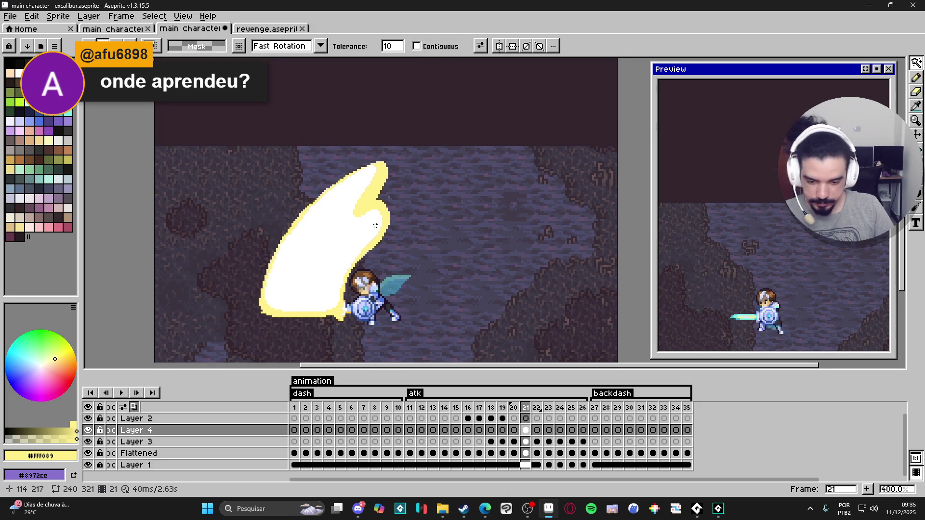
Fill the slash's white interior with the rim's yellow #FFF089.
key(v)
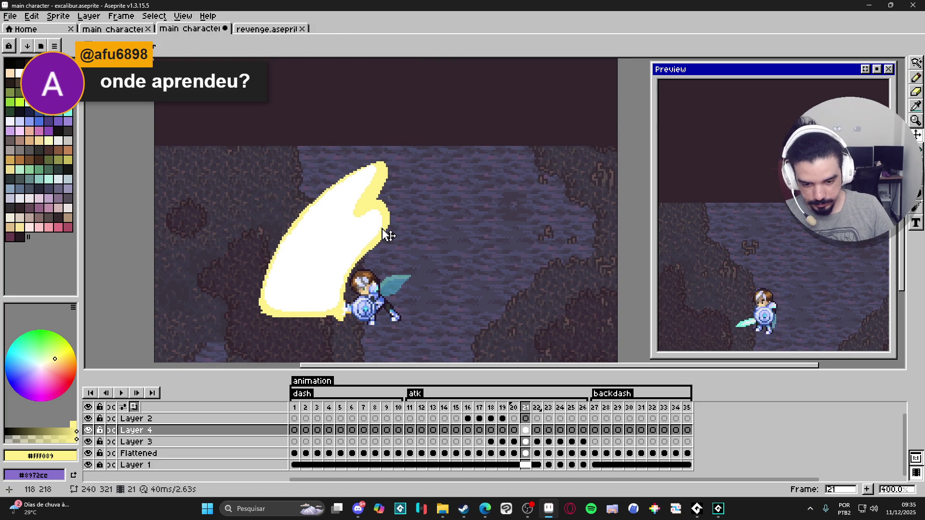
key(i)
key(g)
click(348, 237)
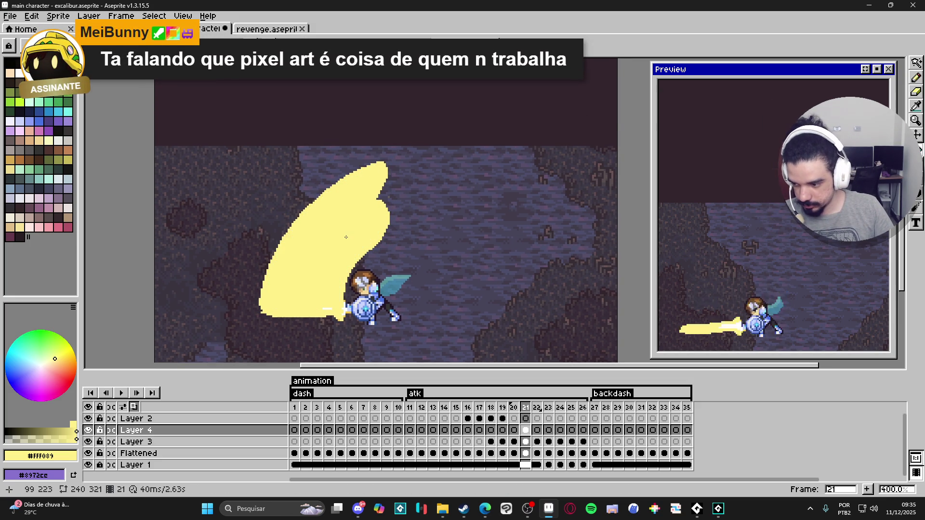
drag(346, 237, 347, 250)
Try shifting the yellow slash to the right, then undo the move.
key(b)
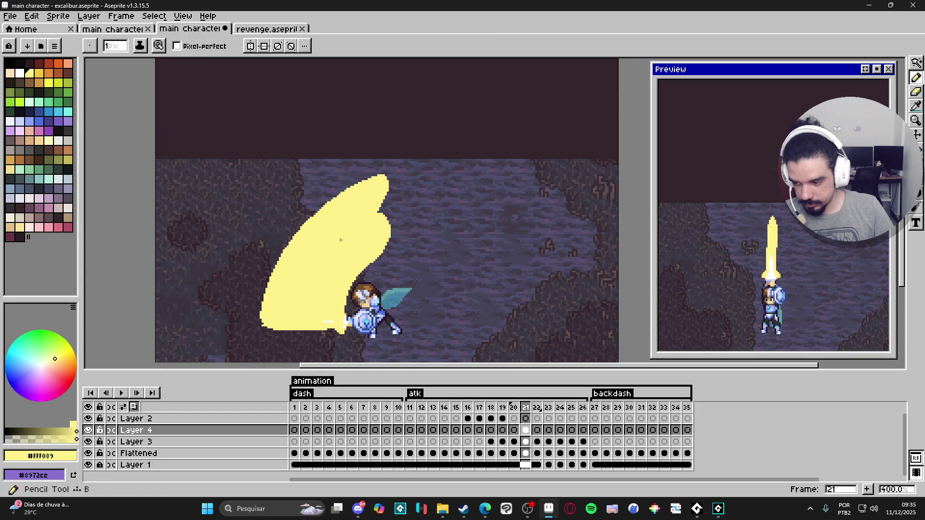
scroll(330, 314, up, 1)
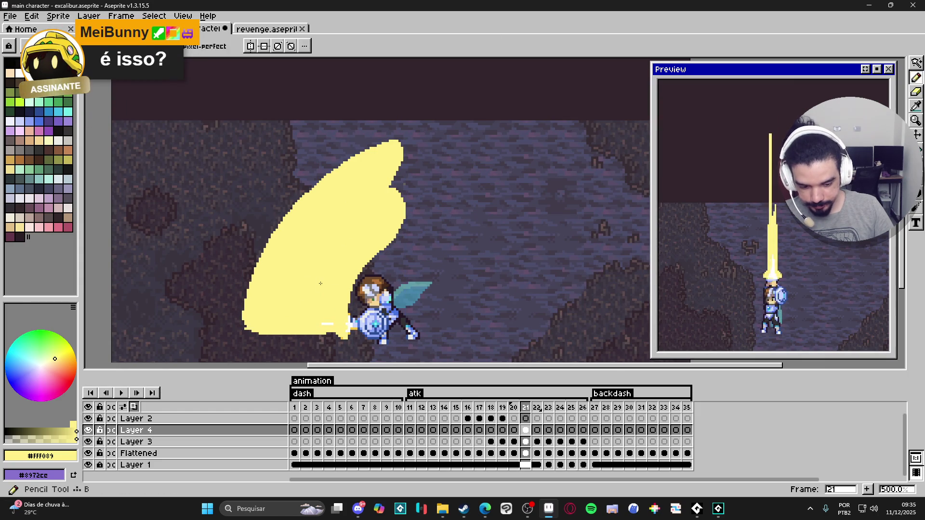
key(v)
key(v)
drag(340, 249, 357, 249)
key(ctrl+z)
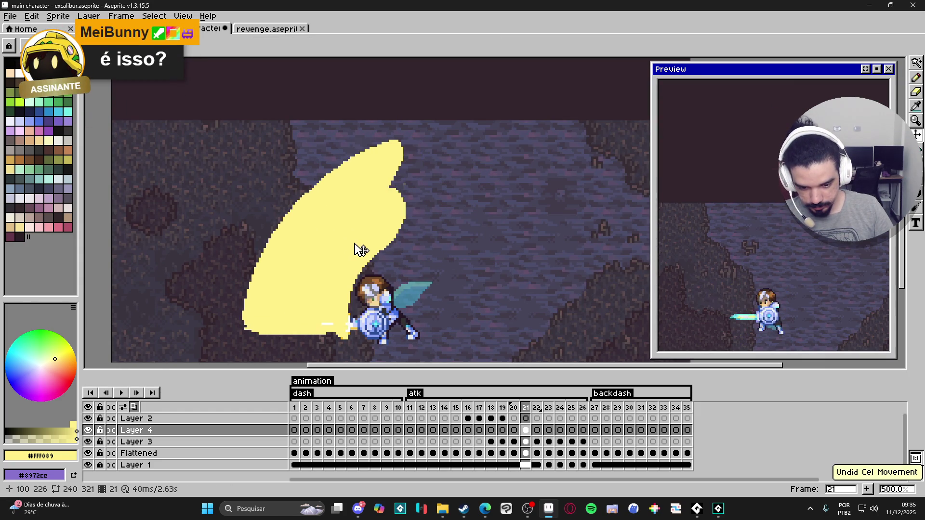
key(b)
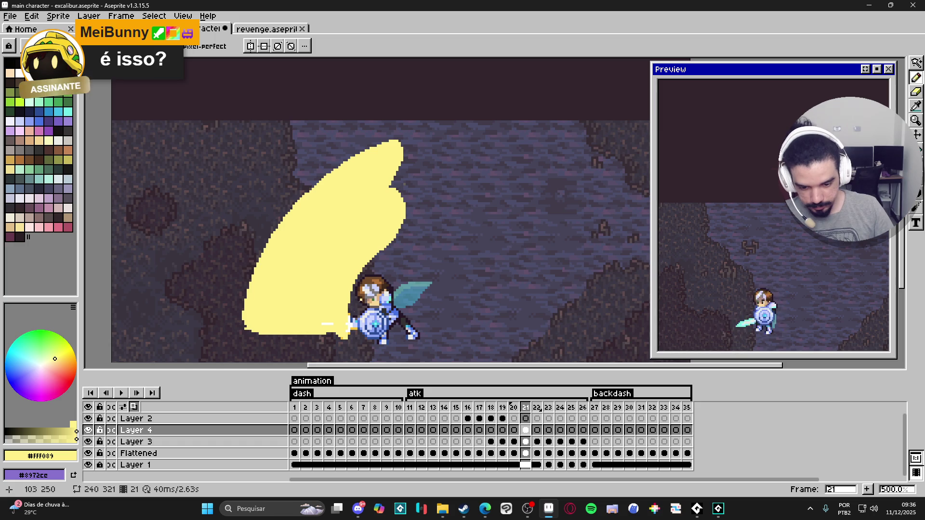
Extend the slash tip with yellow pencil pixels, then pan toward its upper edge.
scroll(348, 324, up, 1)
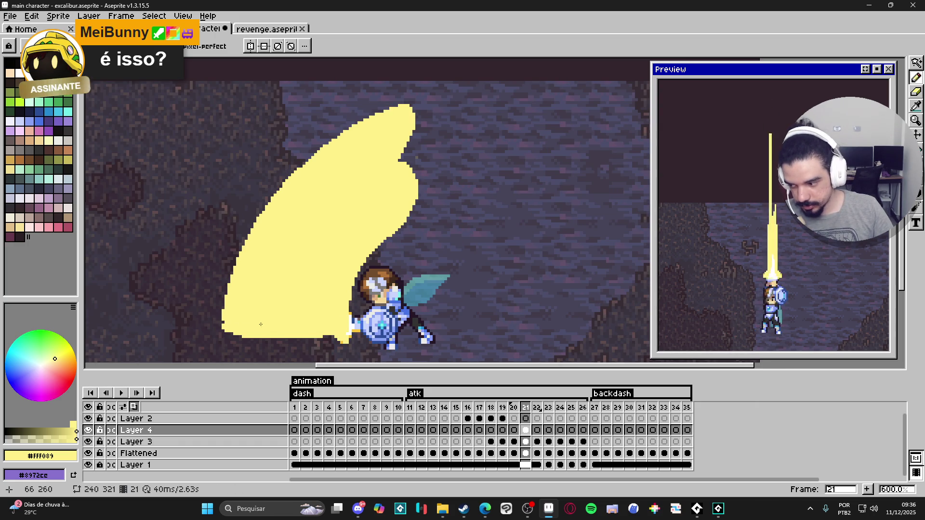
scroll(291, 318, down, 1)
scroll(371, 212, up, 1)
scroll(382, 148, up, 1)
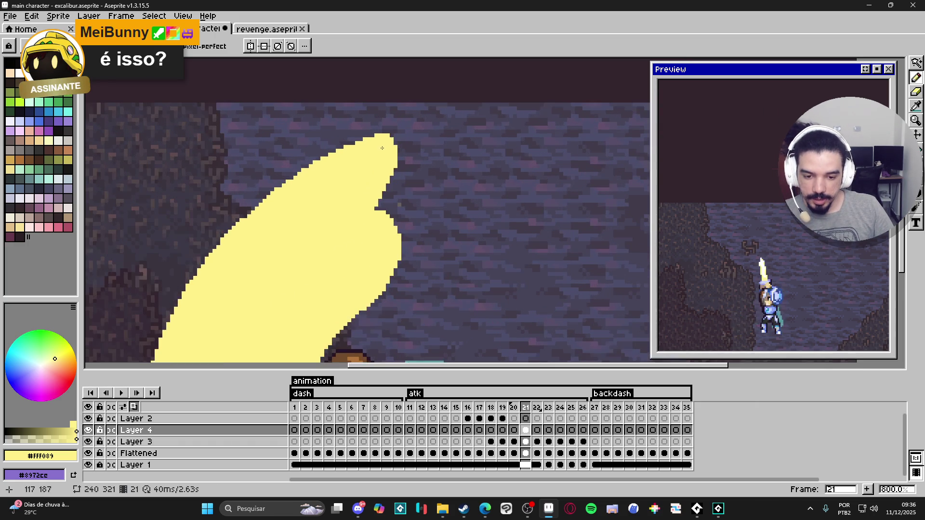
drag(391, 143, 403, 162)
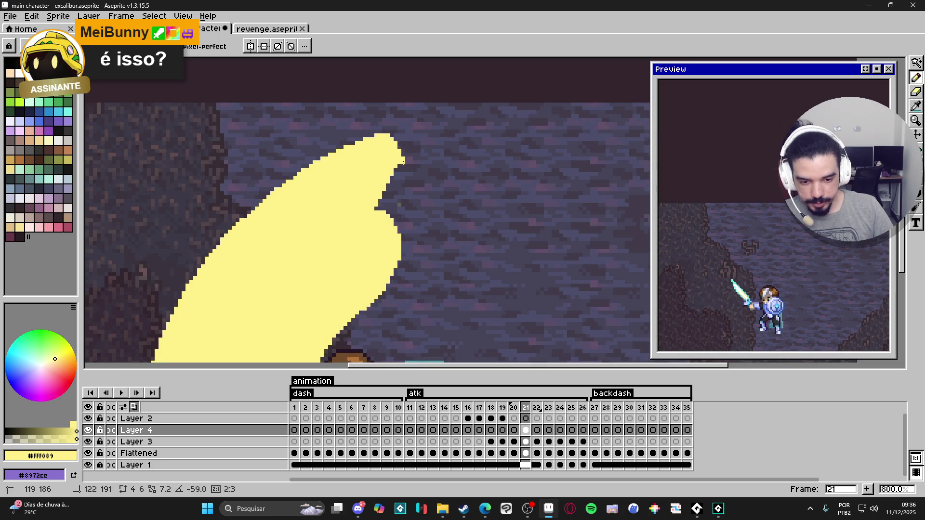
scroll(404, 176, down, 3)
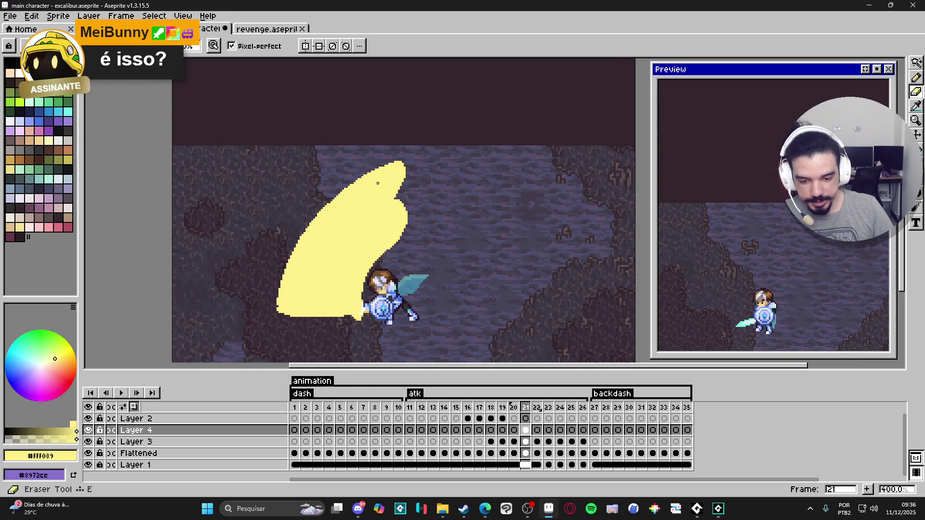
scroll(344, 200, up, 1)
scroll(322, 203, up, 1)
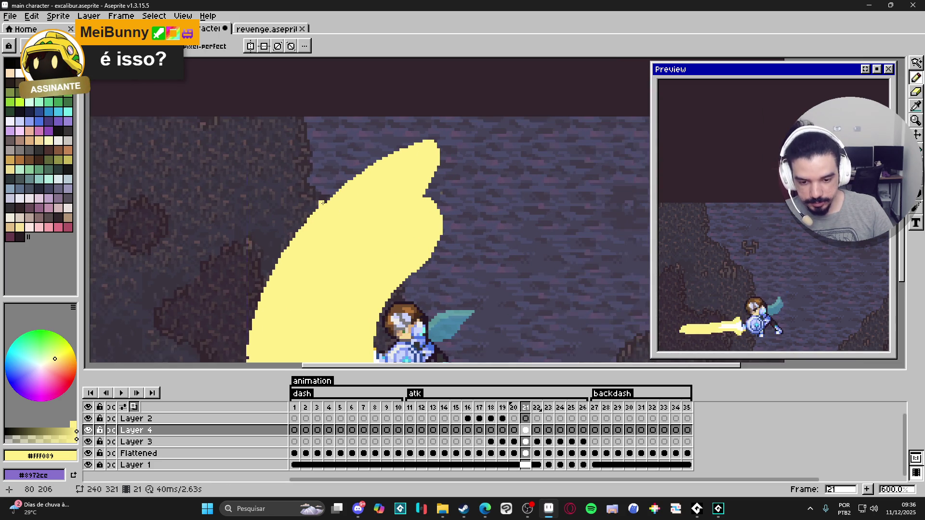
key(e)
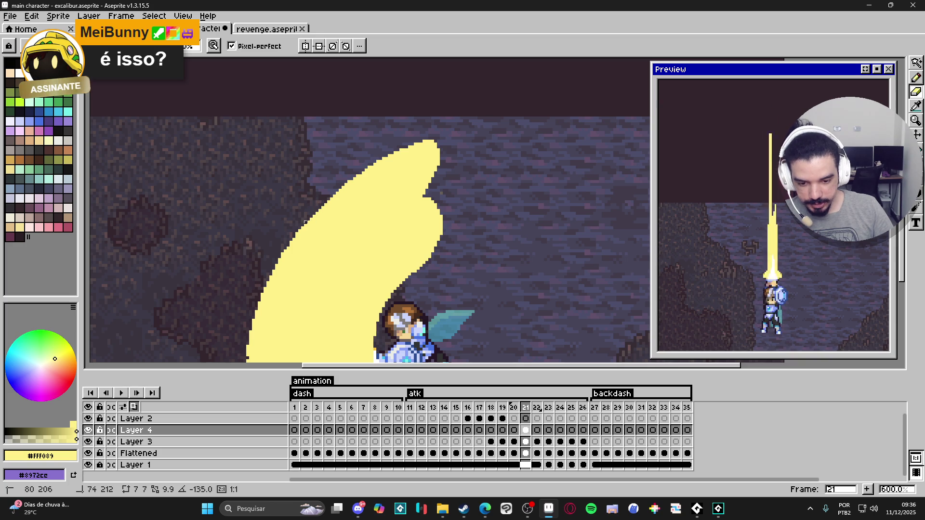
scroll(305, 220, down, 2)
scroll(414, 159, up, 4)
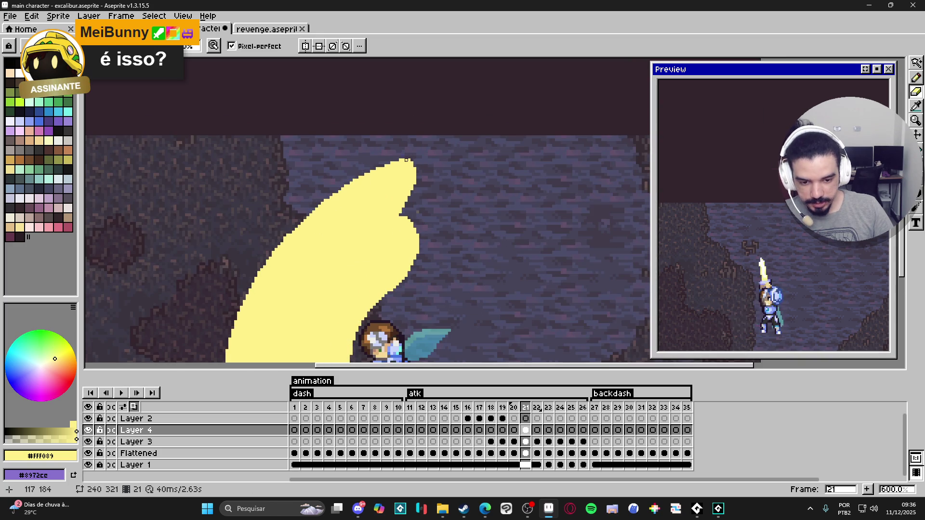
scroll(414, 203, down, 1)
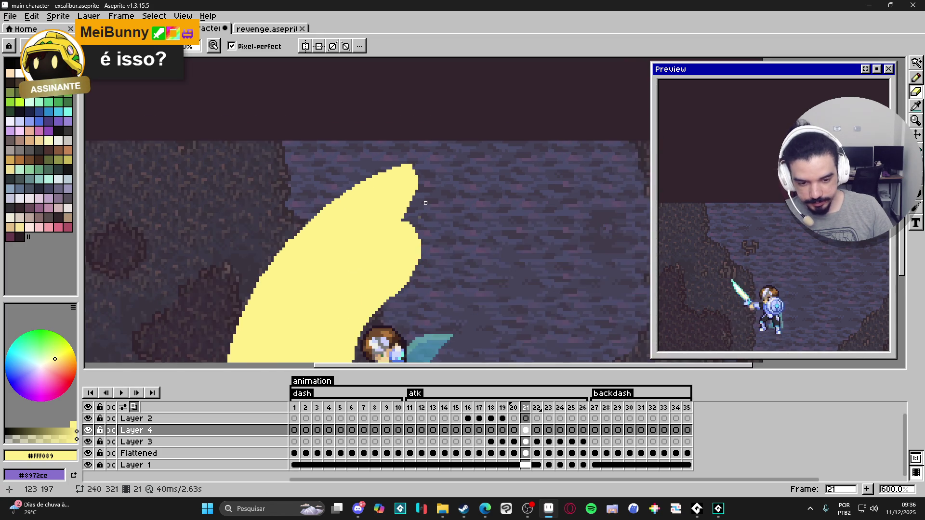
drag(417, 203, 444, 177)
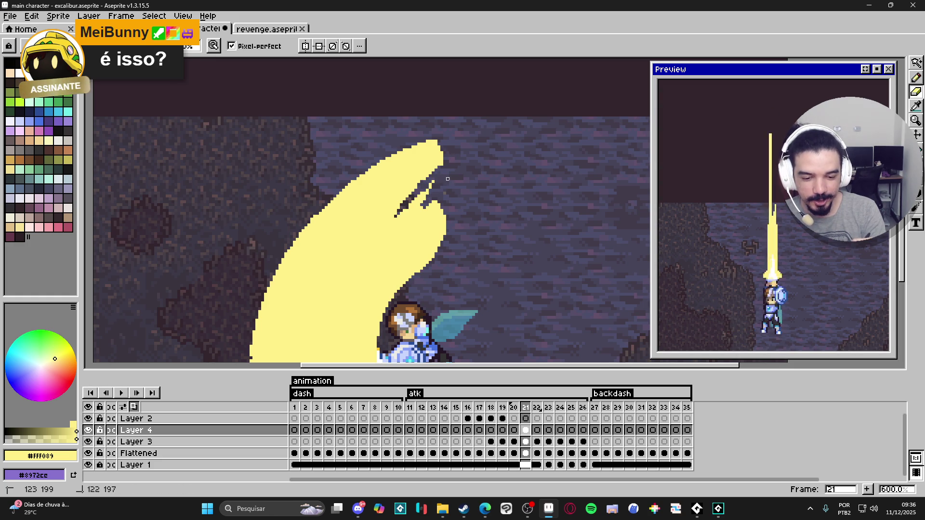
Carve dark diagonal streaks into the slash's right edge and top.
key(b)
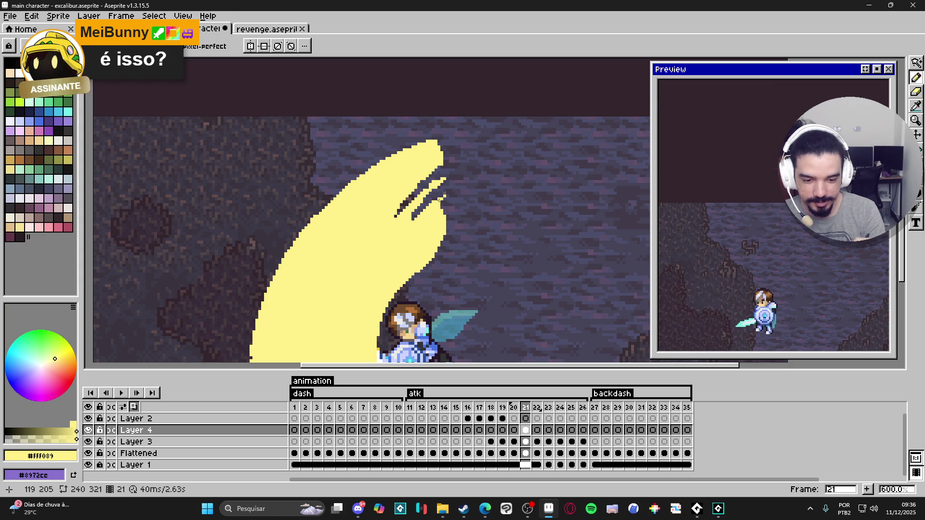
scroll(427, 219, down, 3)
key(e)
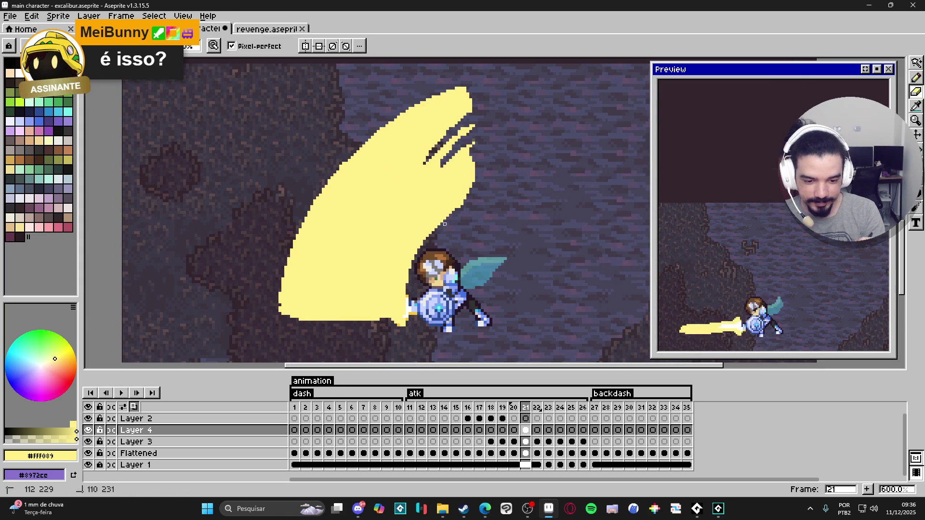
key(b)
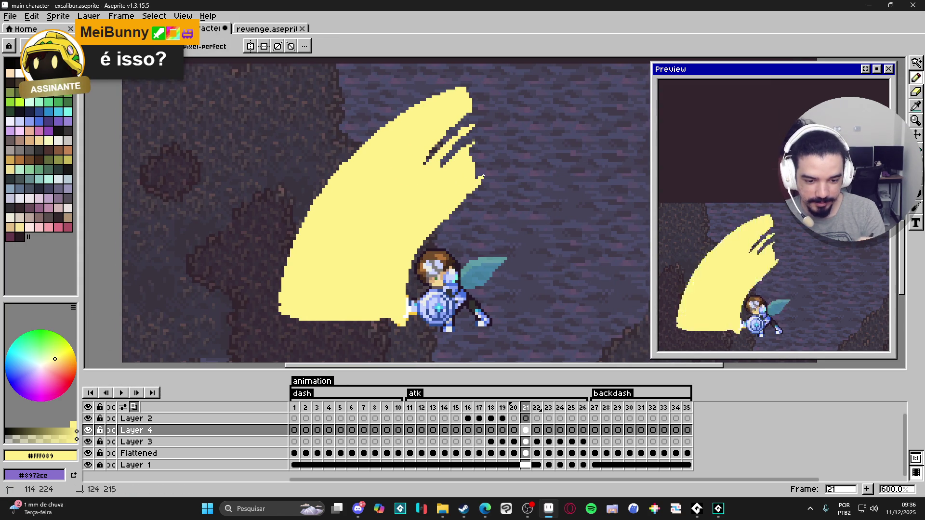
drag(476, 177, 441, 202)
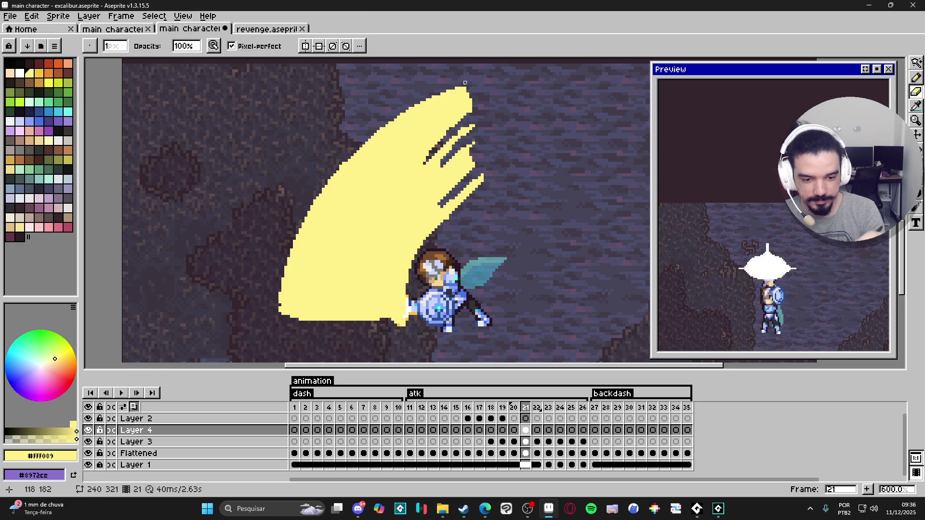
drag(473, 85, 423, 115)
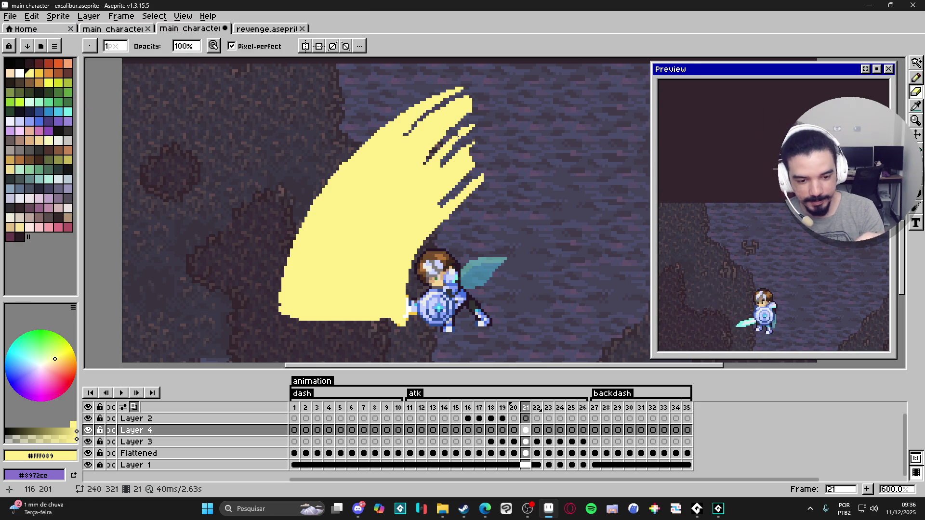
drag(473, 132, 419, 197)
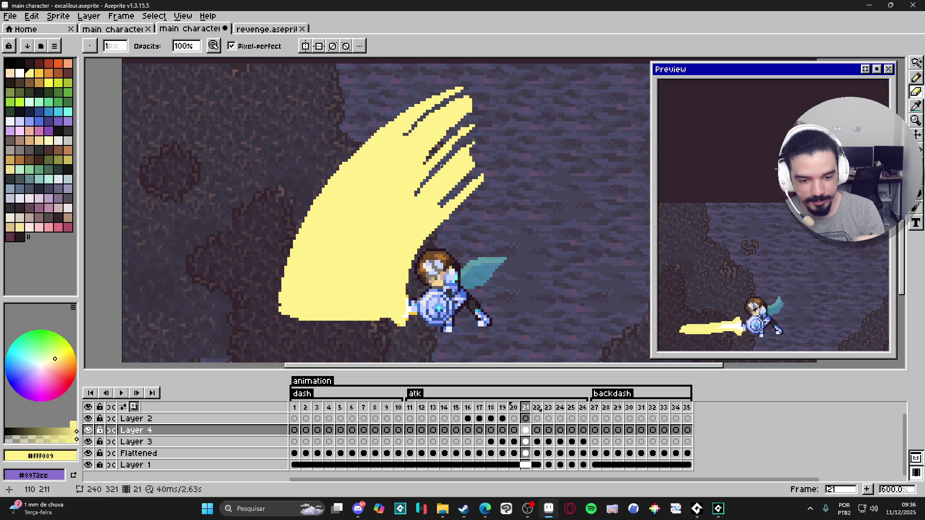
Erase a thin strip off the slash's right edge and zoom out to 500%.
key(b)
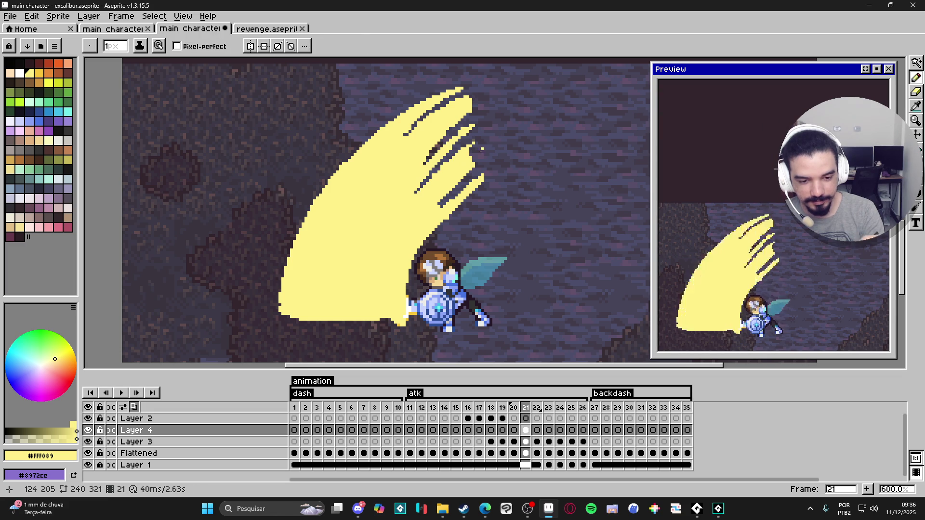
key(e)
drag(477, 149, 470, 165)
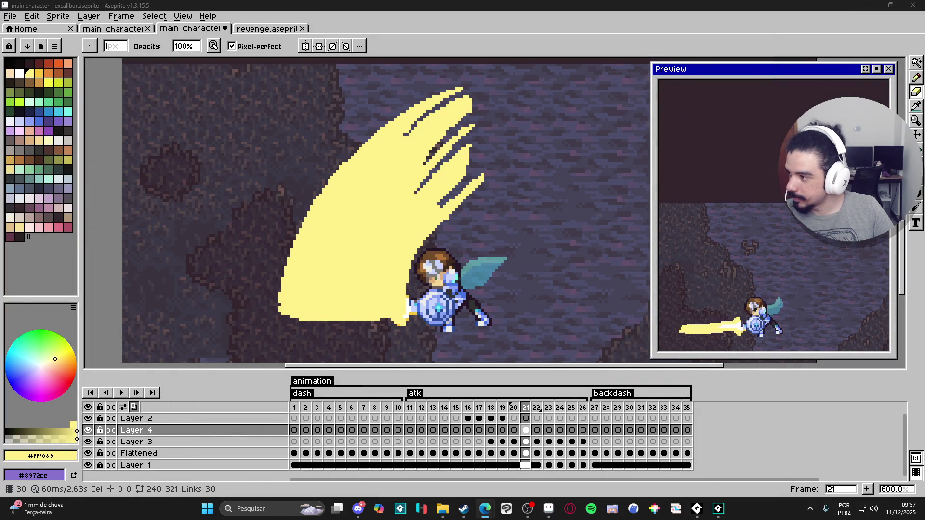
scroll(393, 309, down, 1)
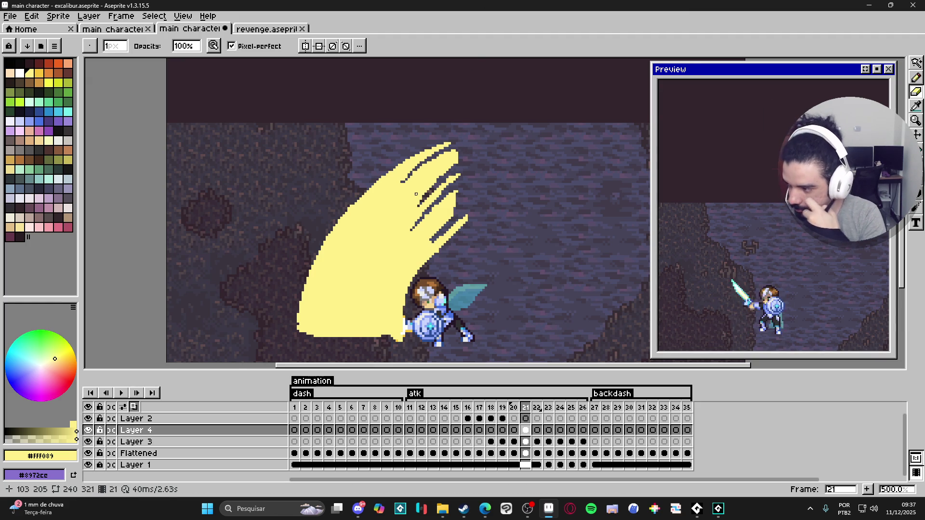
Draw dark strokes across the slash top to cut prongs and erase stray yellow specks.
mouse_move(401, 172)
mouse_down()
mouse_move(395, 206)
mouse_move(415, 236)
mouse_up()
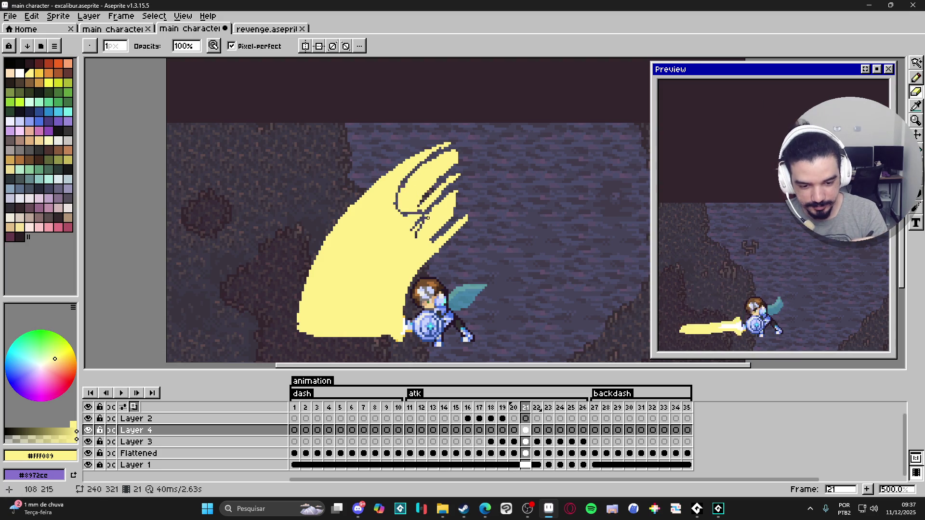
mouse_move(409, 191)
mouse_down()
mouse_move(428, 160)
mouse_move(405, 187)
mouse_up()
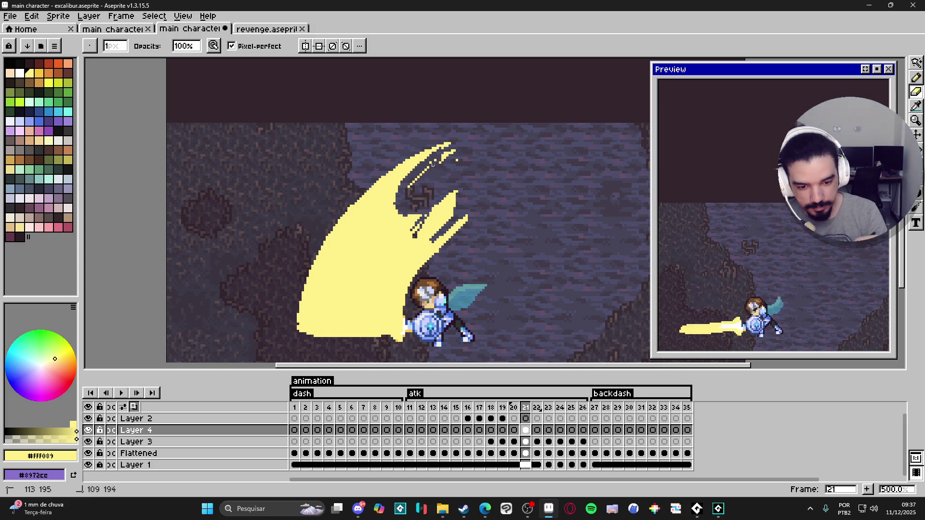
drag(452, 153, 457, 160)
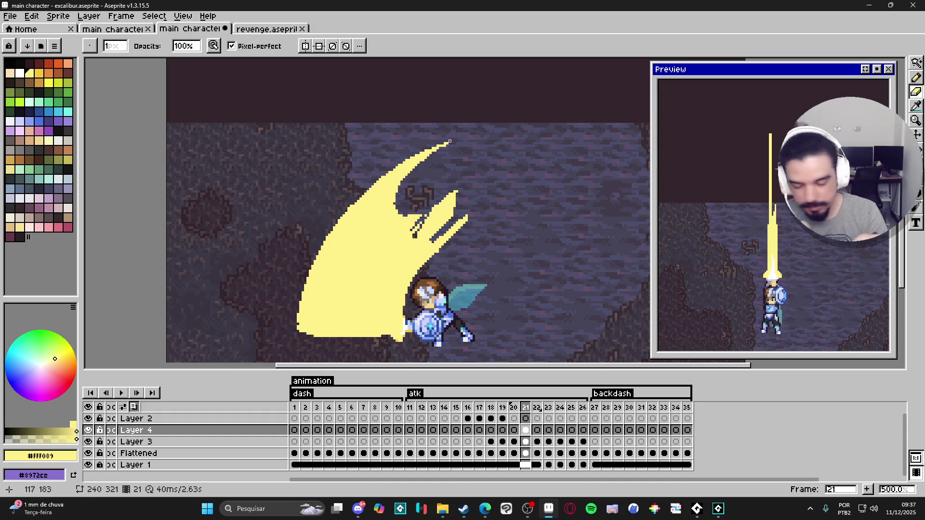
key(b)
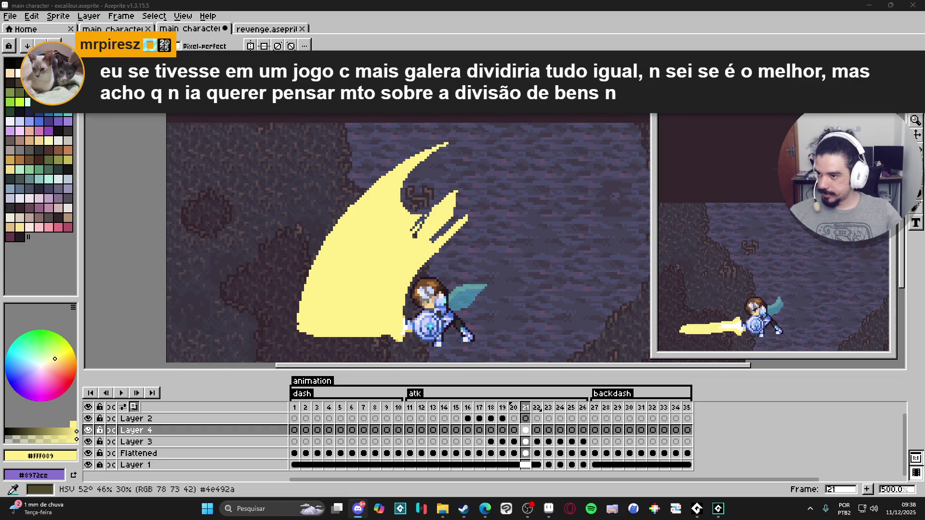
drag(332, 245, 314, 235)
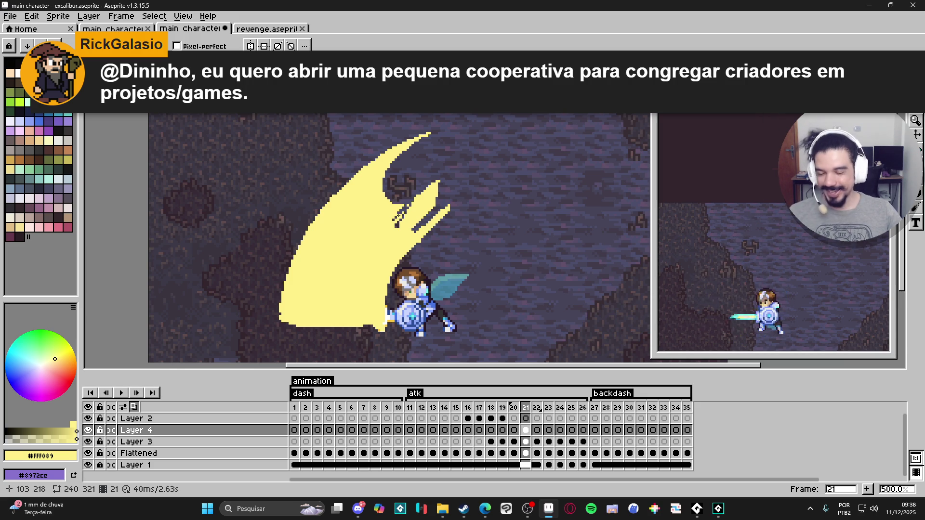
Erase yellow between the spikes and draw thin curved yellow prongs above the crescent.
scroll(403, 198, up, 1)
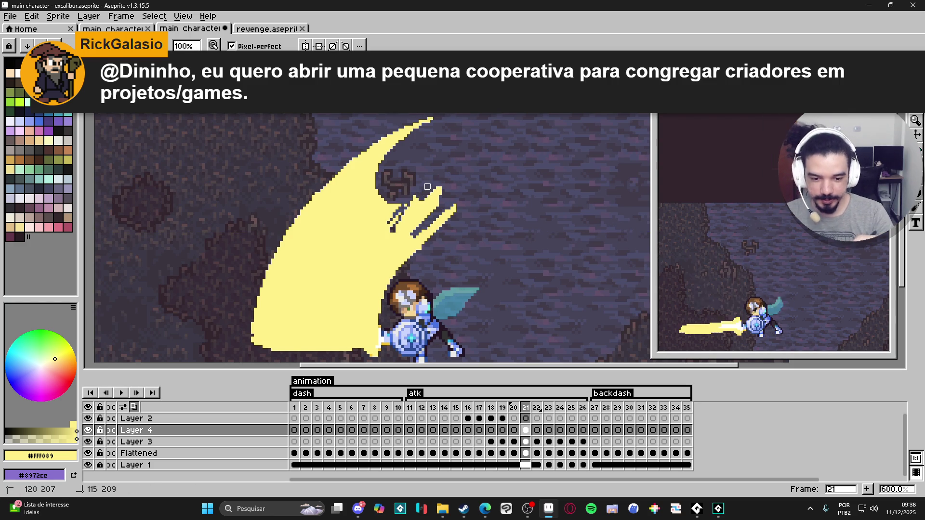
mouse_move(404, 210)
mouse_down()
mouse_move(392, 228)
mouse_move(400, 240)
mouse_move(416, 238)
mouse_move(410, 221)
mouse_move(428, 194)
mouse_move(434, 205)
mouse_move(416, 224)
mouse_move(448, 208)
mouse_move(457, 213)
mouse_move(444, 230)
mouse_up()
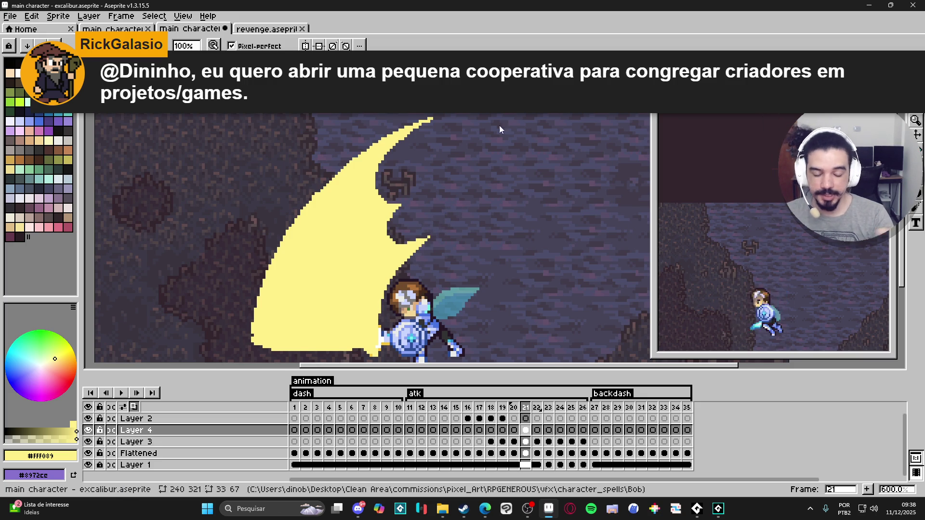
key(b)
mouse_move(429, 132)
mouse_down()
mouse_move(391, 173)
mouse_move(417, 161)
mouse_move(394, 178)
mouse_move(451, 121)
mouse_up()
drag(390, 177, 429, 151)
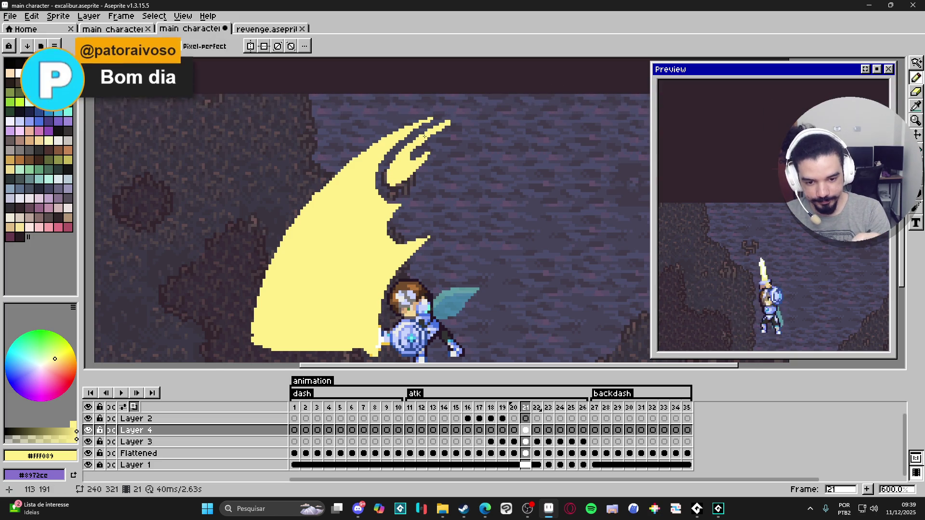
Add tip pixels and a dark claw stroke, then undo them along with the top prongs.
click(452, 121)
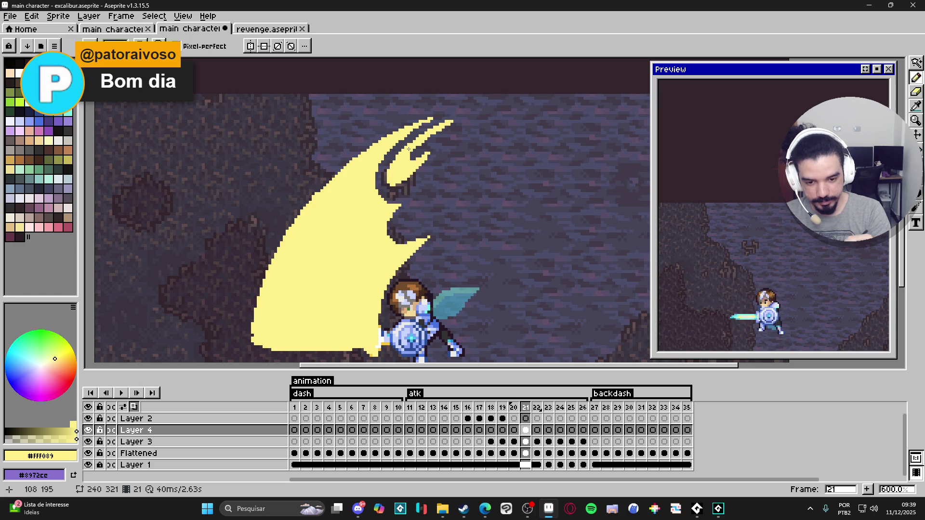
drag(392, 173, 386, 206)
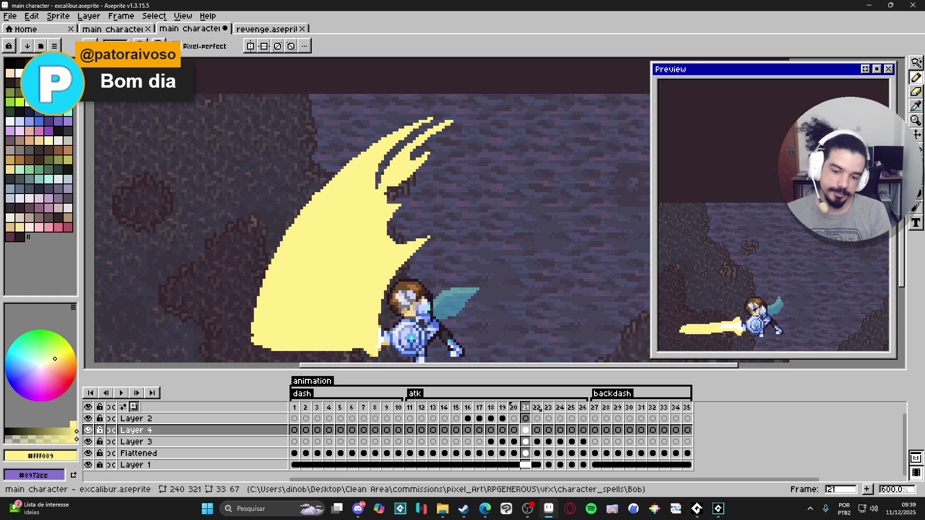
key(ctrl+z)
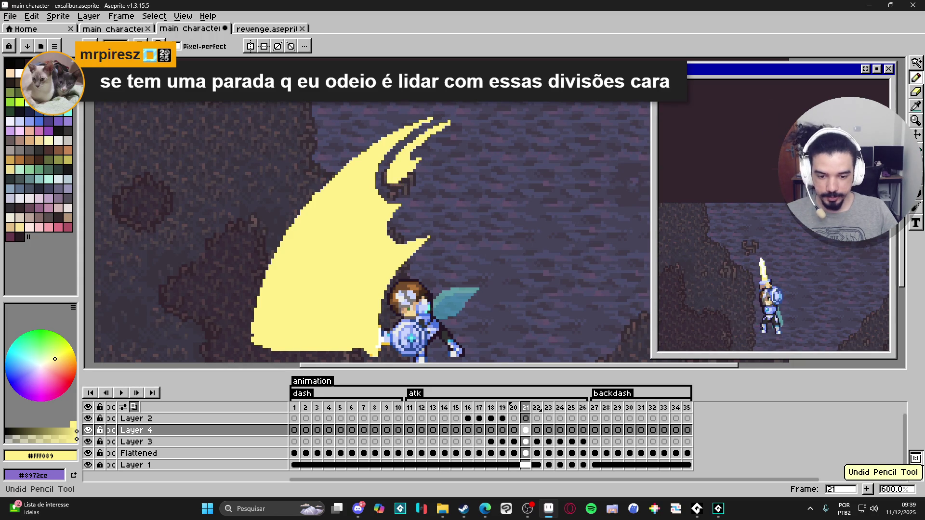
key(ctrl+z)
key(ctrl+z)
key(ctrl+z)
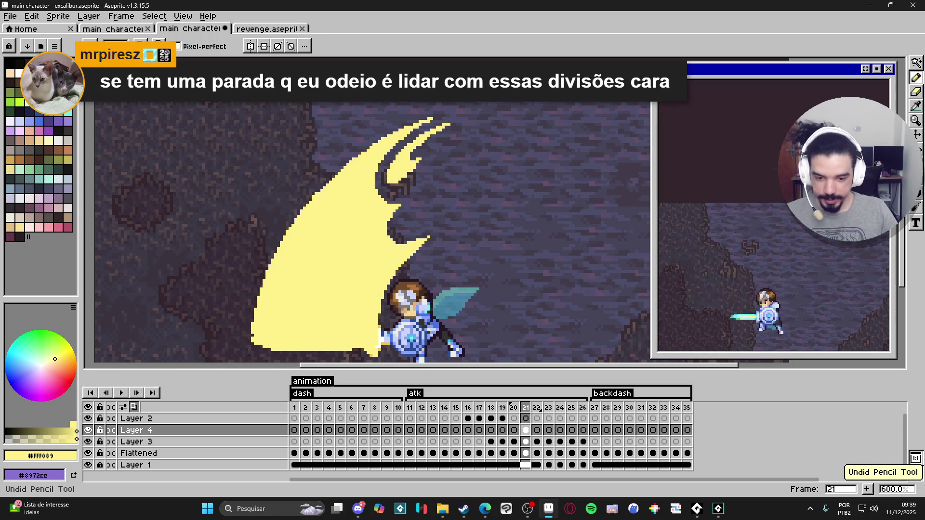
key(ctrl+z)
key(ctrl+z)
key(ctrl+z)
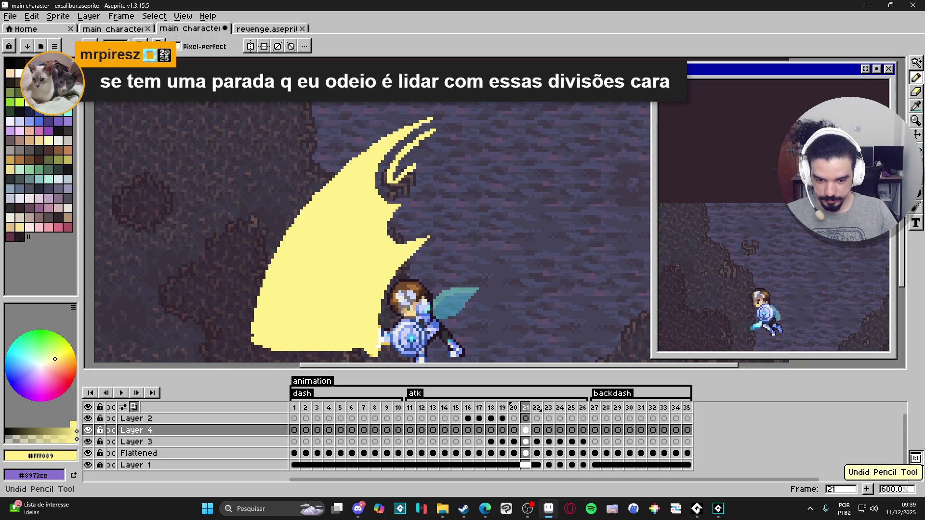
key(ctrl+z)
key(ctrl+z)
key(ctrl+z)
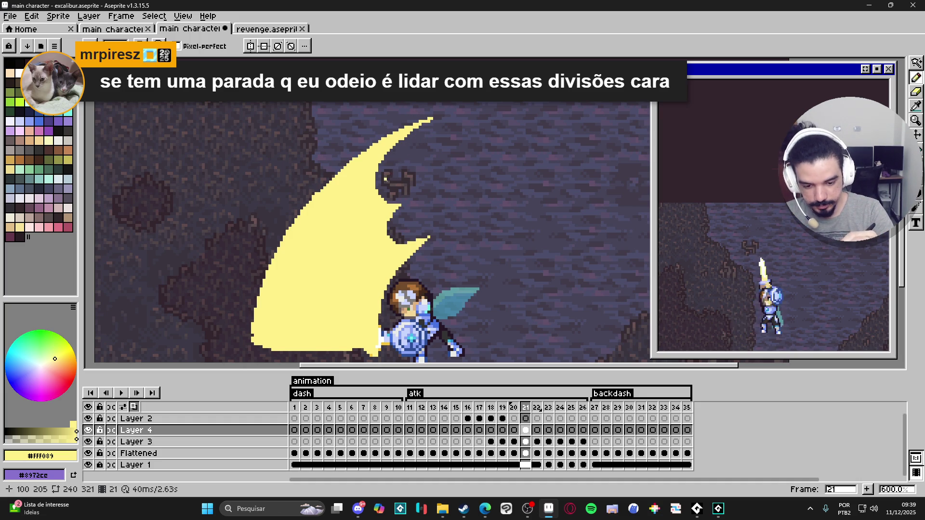
Redraw a single thin diagonal yellow prong at the slash top.
mouse_move(403, 165)
mouse_down()
mouse_move(379, 189)
mouse_move(411, 158)
mouse_move(388, 188)
mouse_up()
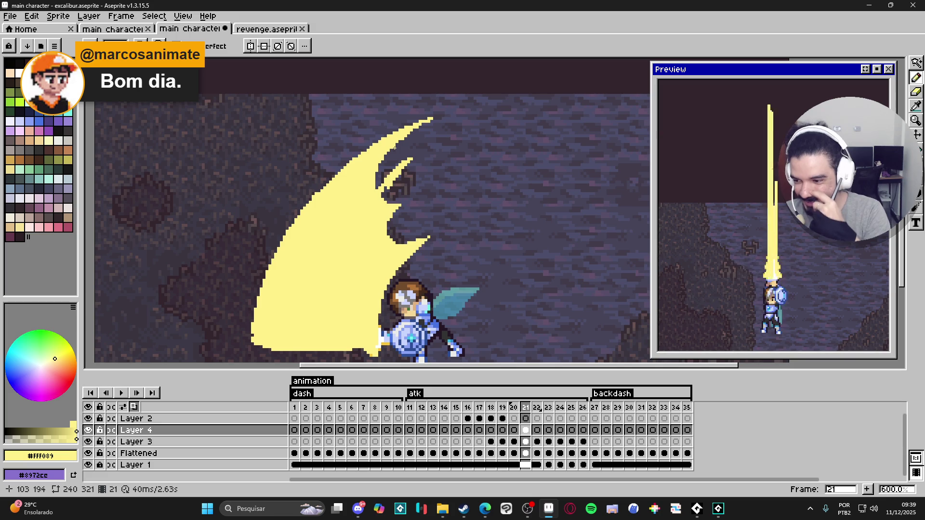
click(378, 199)
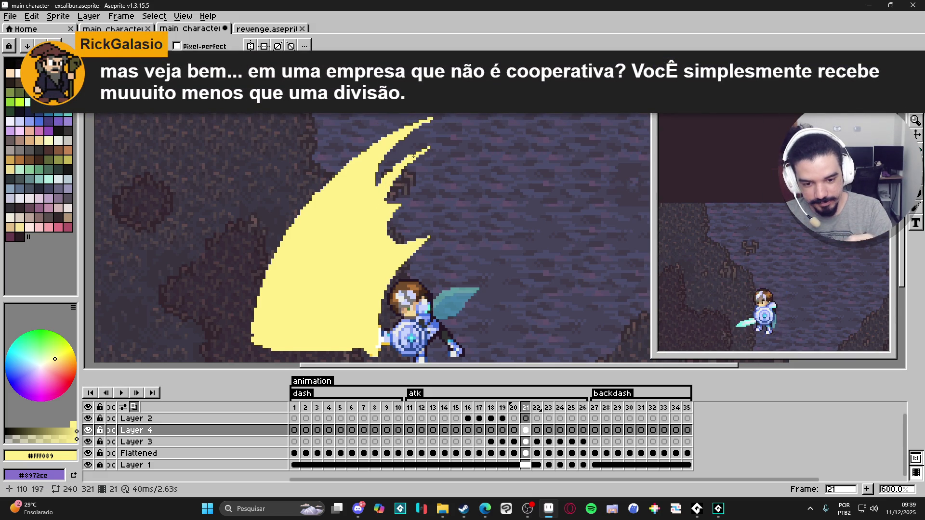
key(ctrl)
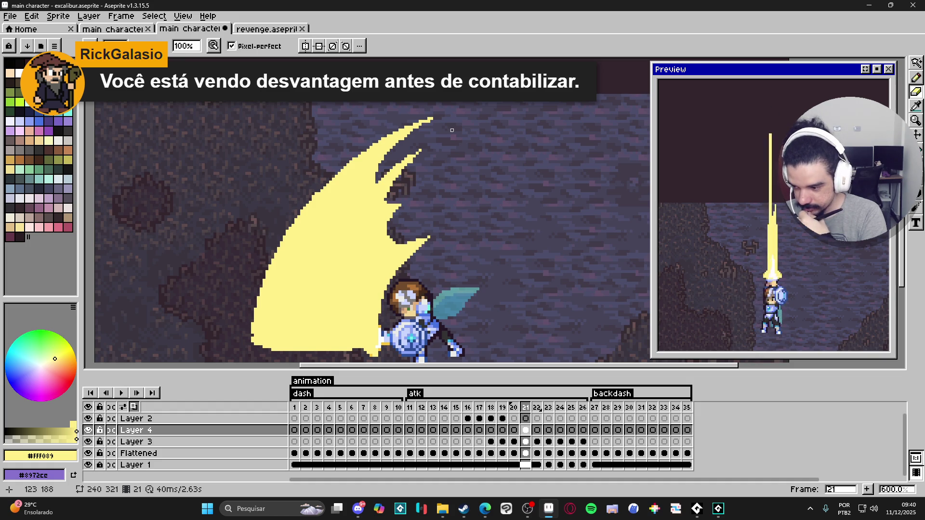
Extend the dark gap between the two upper spikes further down with eraser and pencil.
key(e)
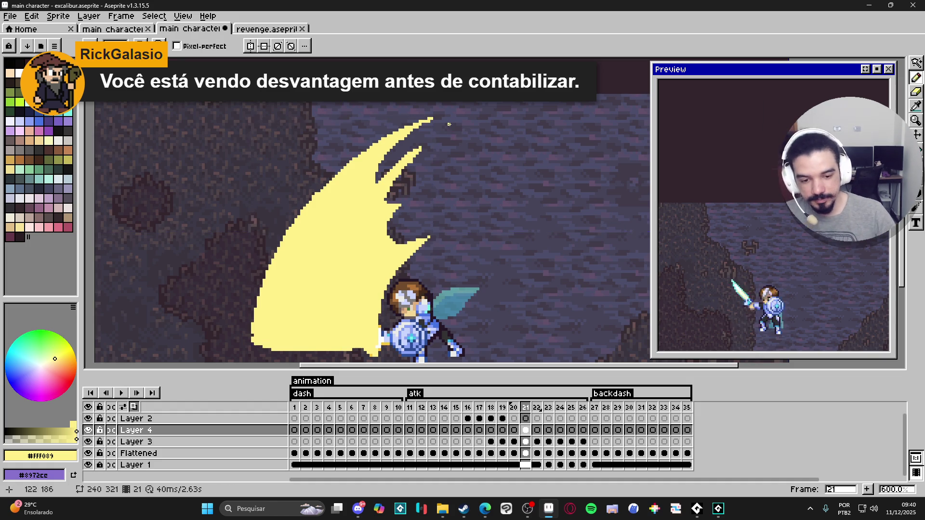
key(e)
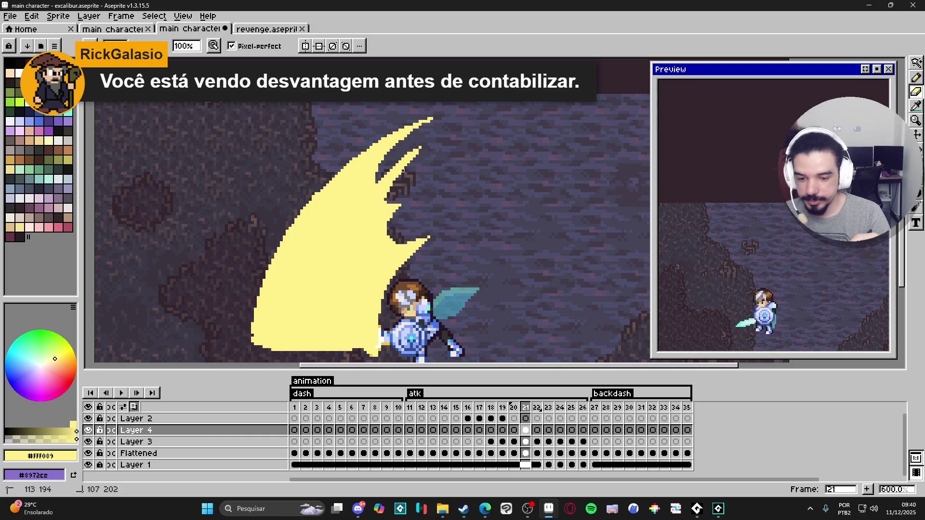
drag(375, 184, 348, 223)
key(b)
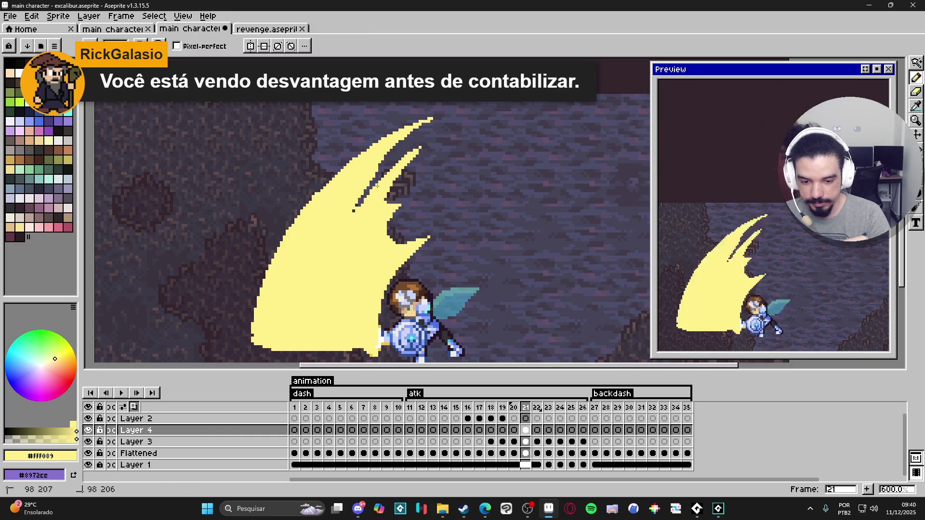
drag(355, 211, 342, 235)
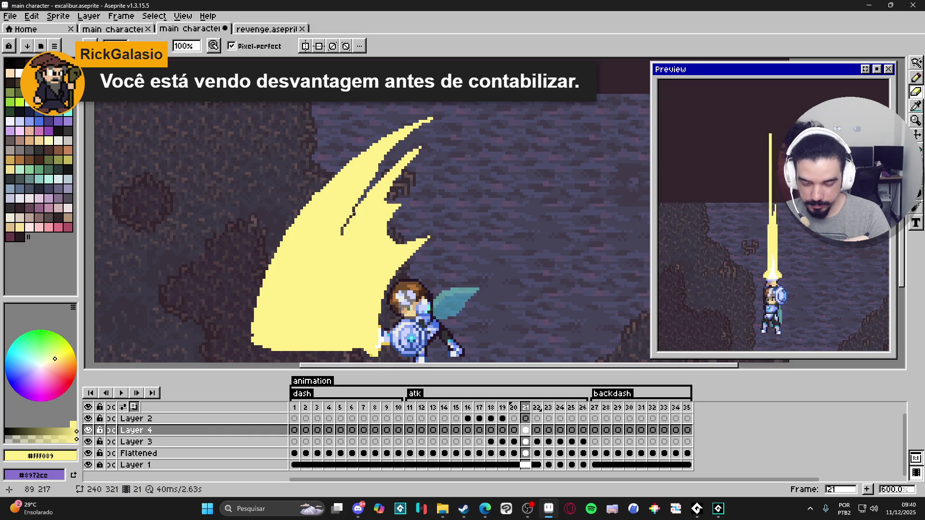
key(alt)
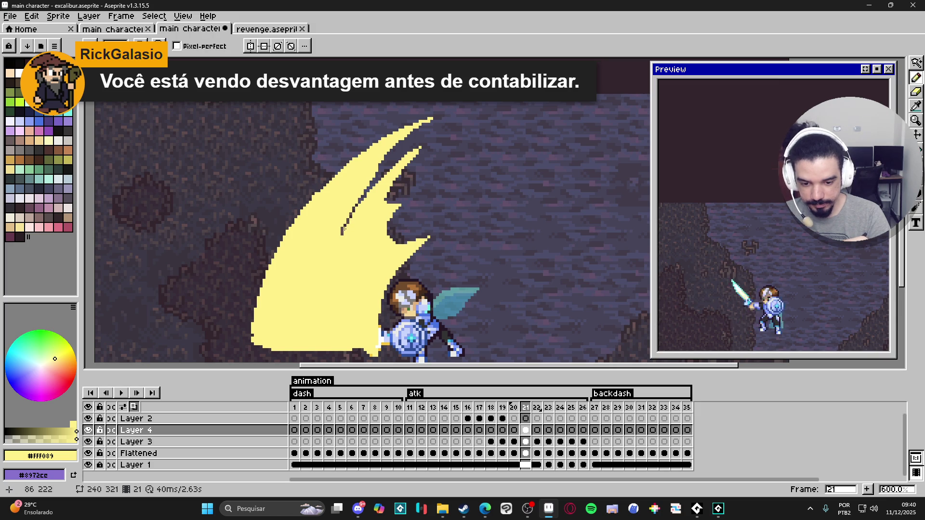
key(alt)
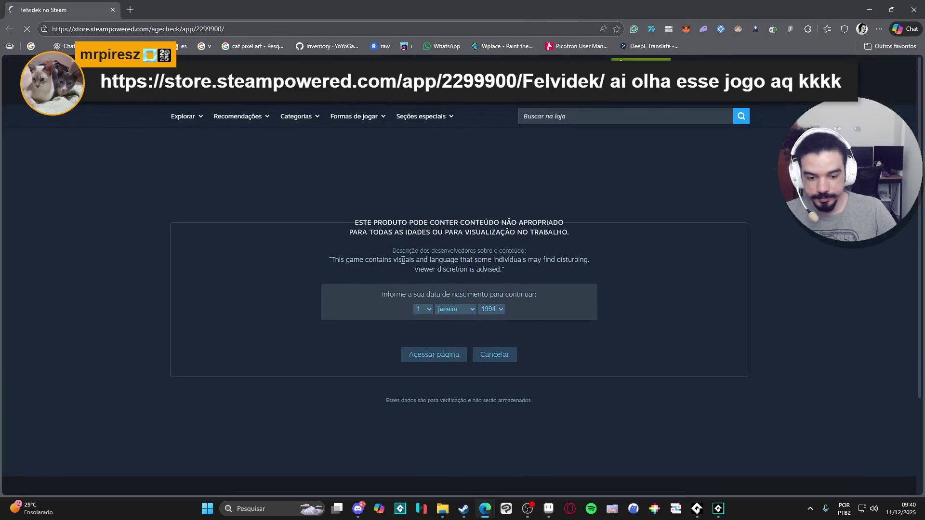
Open the Felvidek Steam page and play its trailer, pausing on the knight scene.
click(437, 357)
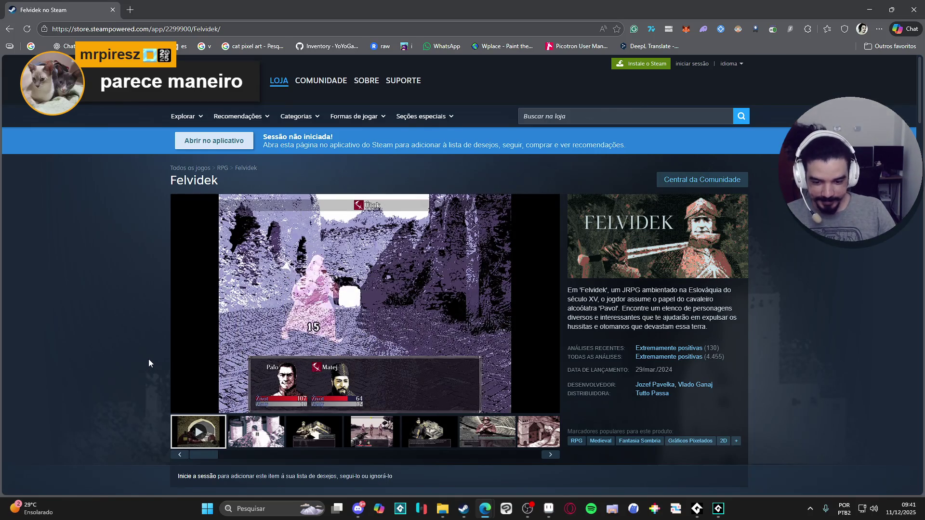
mouse_move(364, 318)
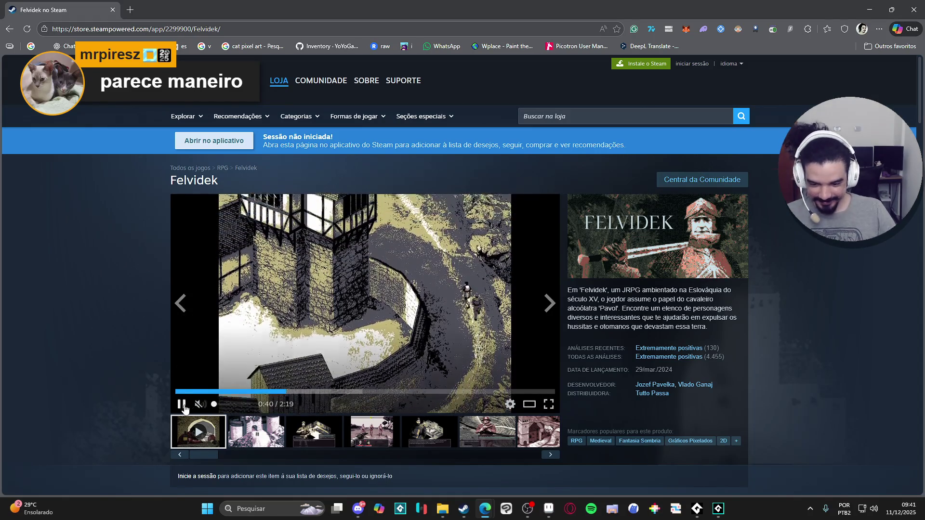
click(182, 405)
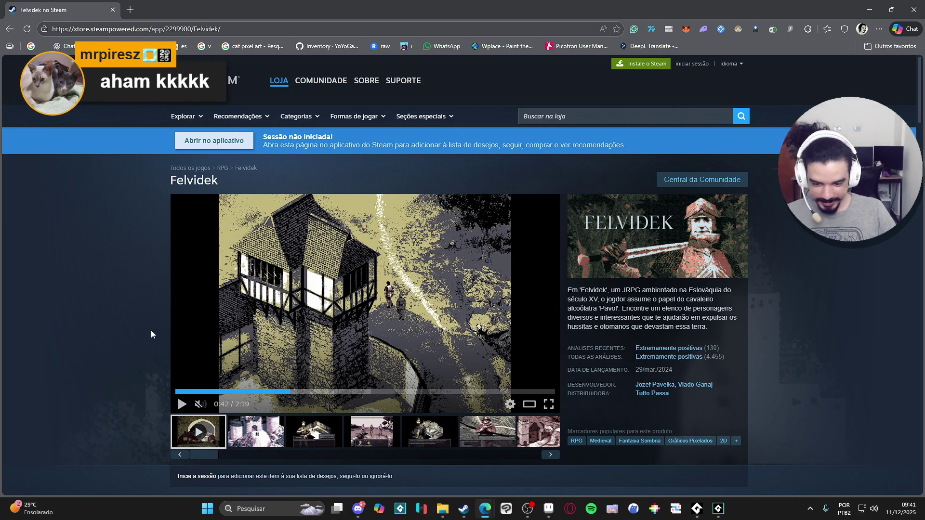
scroll(151, 327, down, 1)
click(182, 356)
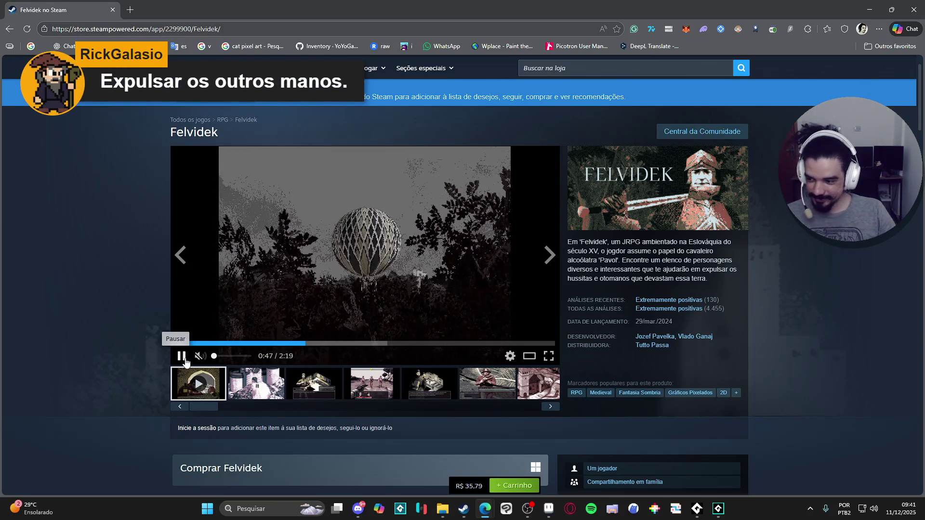
click(186, 361)
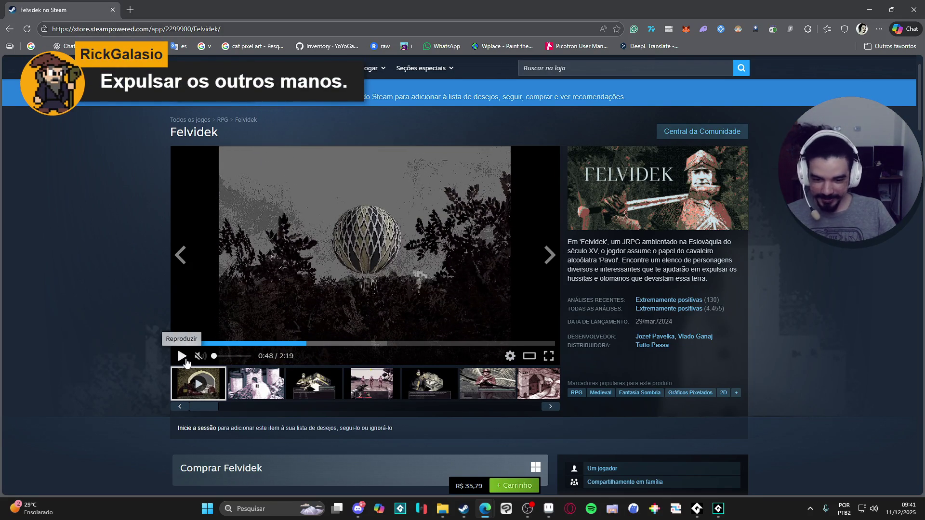
click(185, 361)
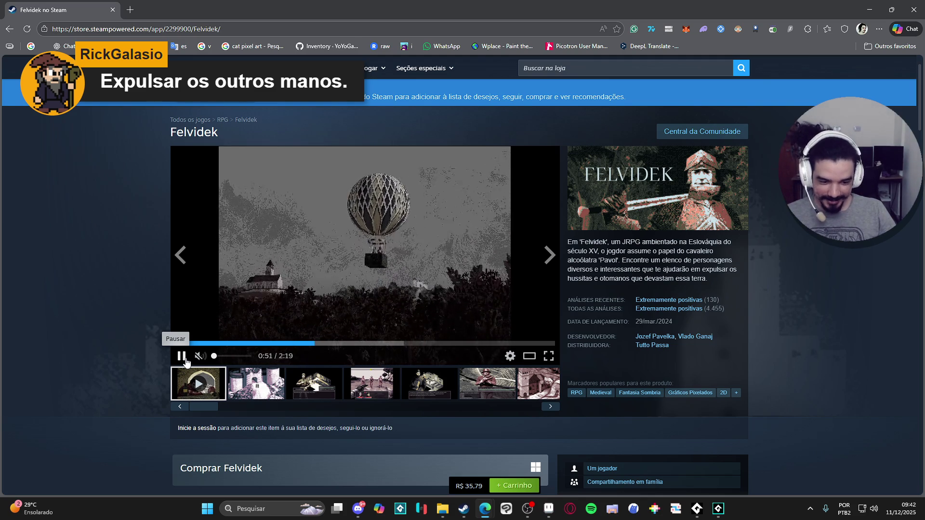
click(185, 361)
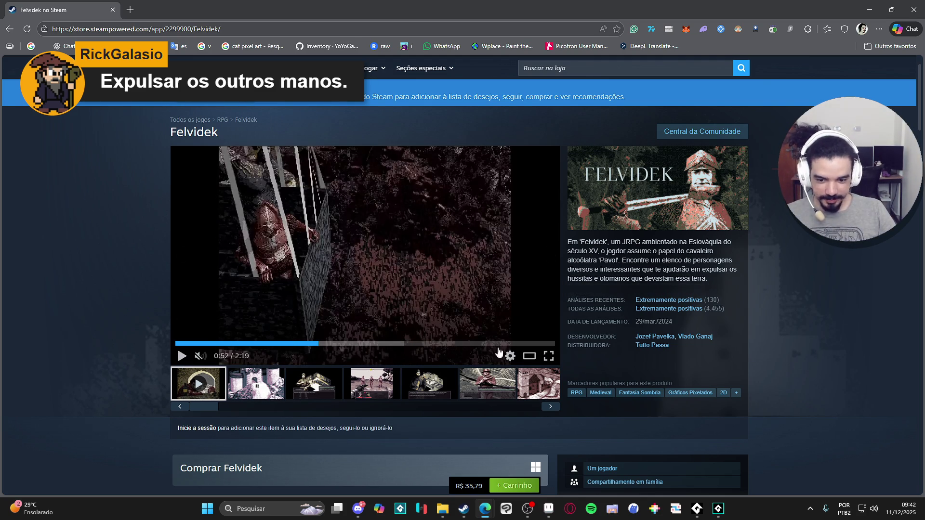
Scroll down to Felvidek's user reviews, then minimize the browser.
scroll(107, 336, down, 4)
scroll(107, 336, down, 15)
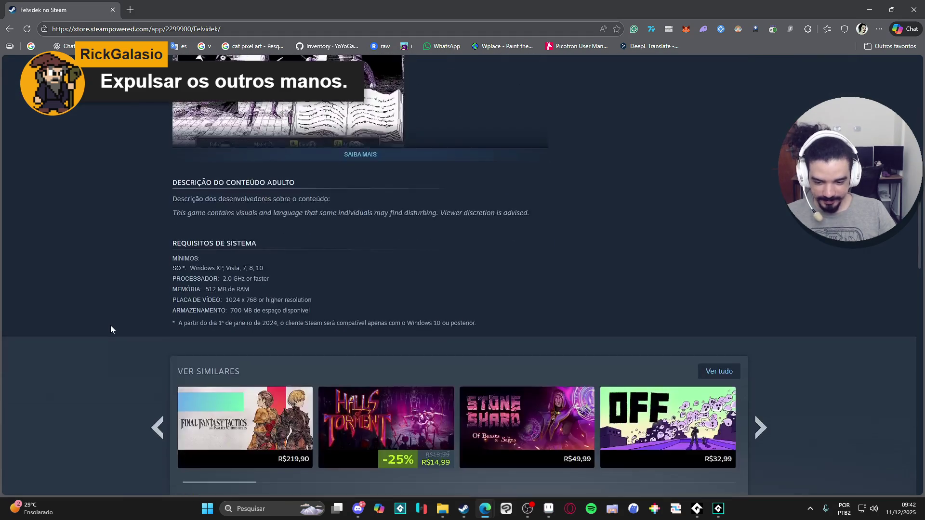
scroll(110, 329, down, 4)
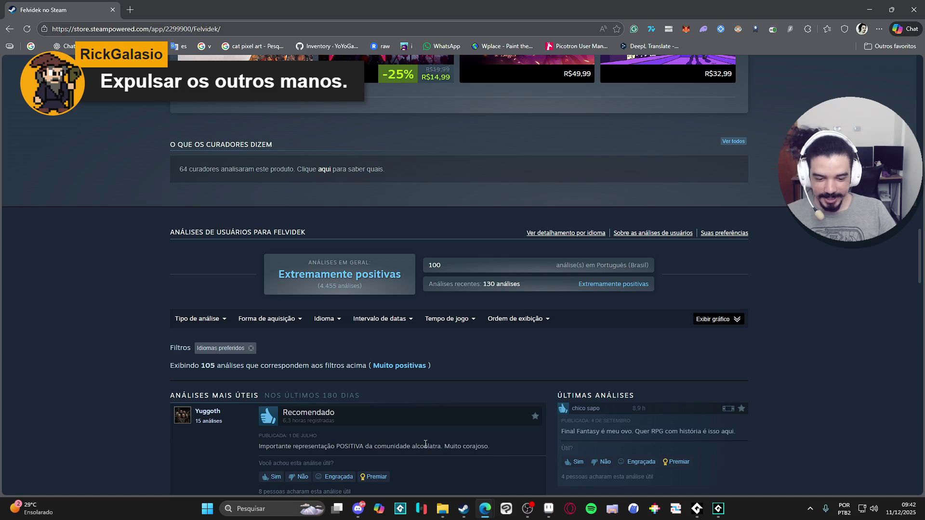
scroll(471, 453, down, 2)
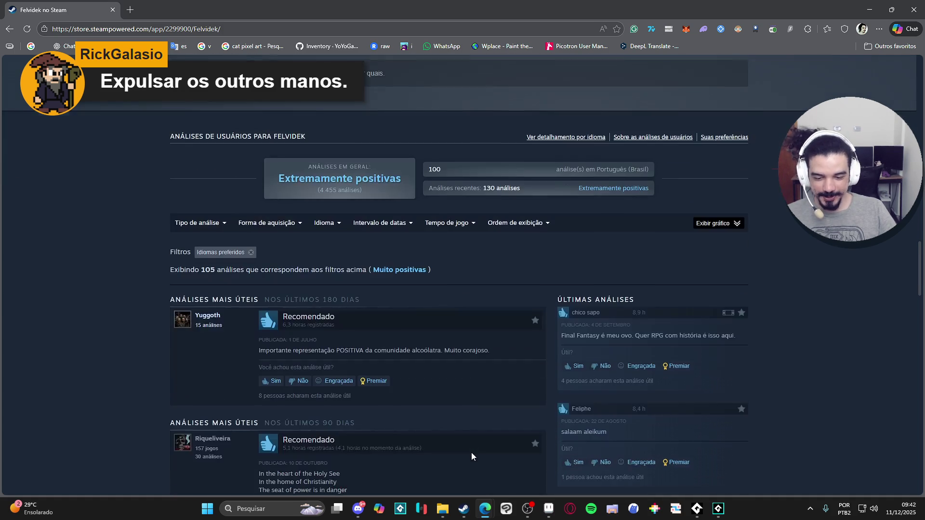
scroll(476, 396, up, 1)
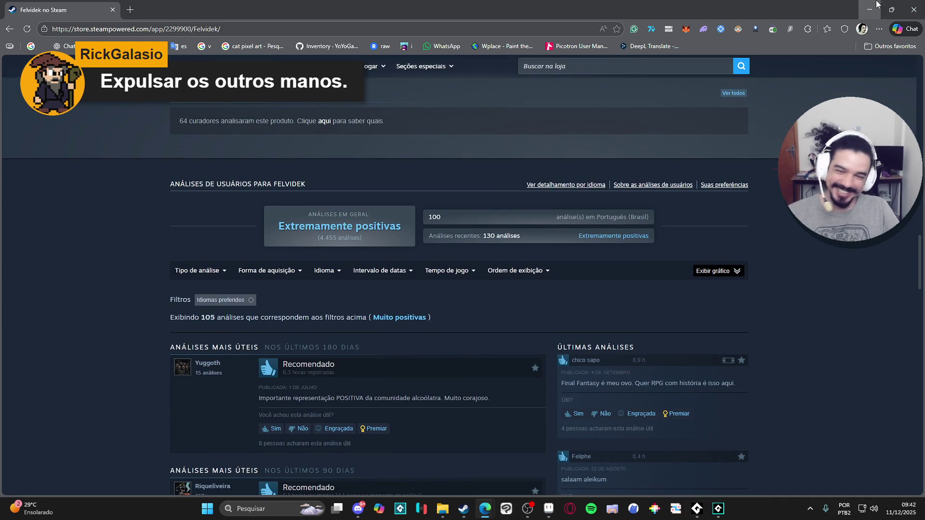
click(876, 4)
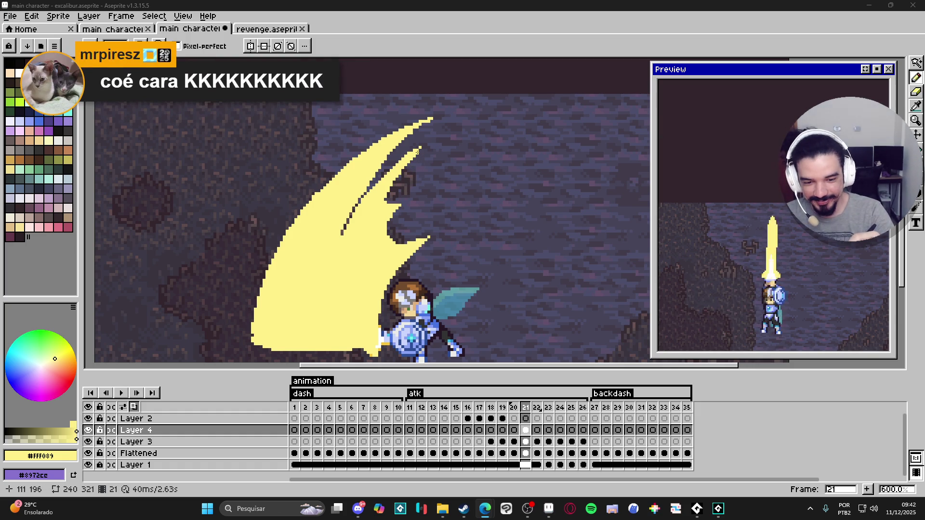
Erase a few yellow pixels along the slash's inner edge on frame 21.
key(e)
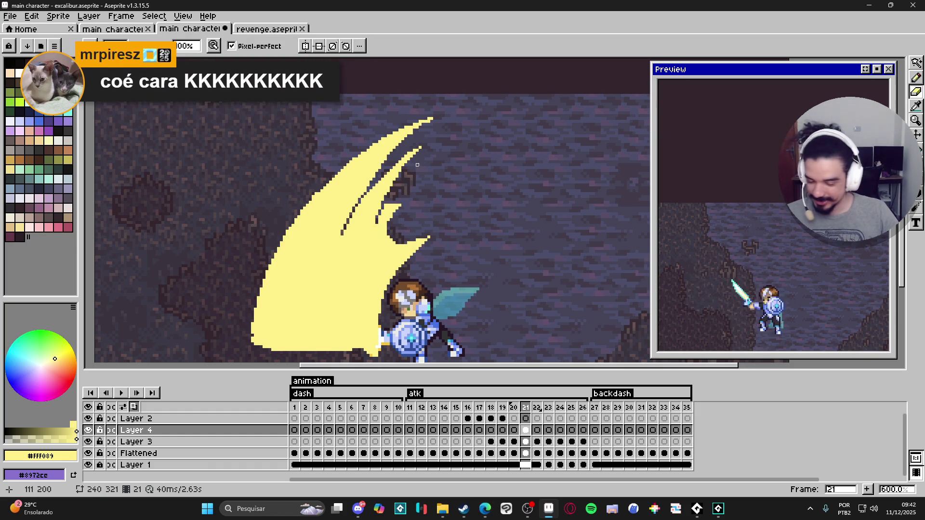
click(359, 510)
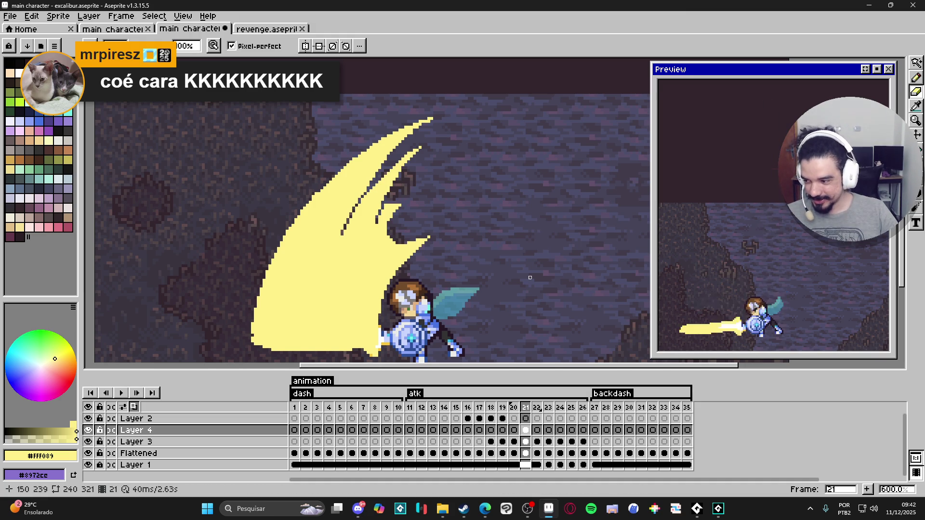
drag(388, 188, 391, 188)
mouse_move(379, 243)
mouse_down()
mouse_move(378, 252)
mouse_move(391, 200)
mouse_up()
Trim yellow pixels from the slash's lower part, switching between Pencil and Eraser.
key(b)
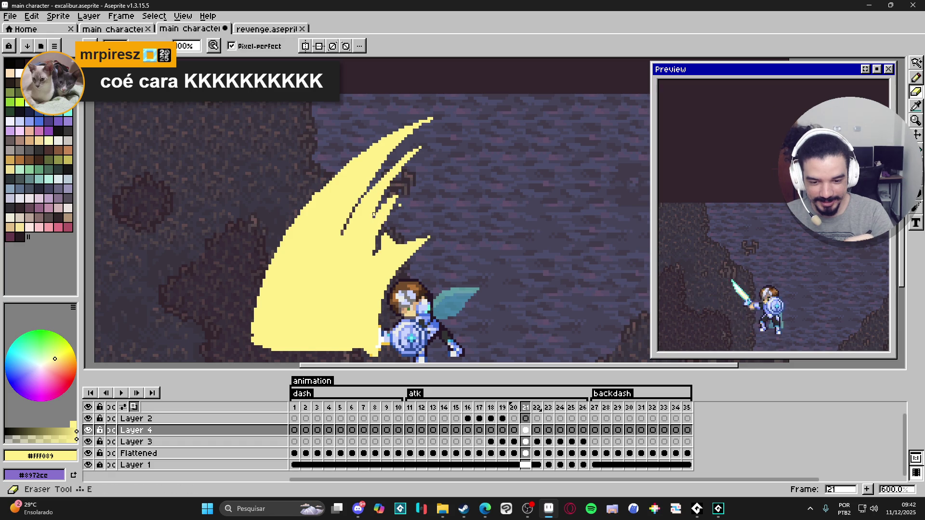
key(b)
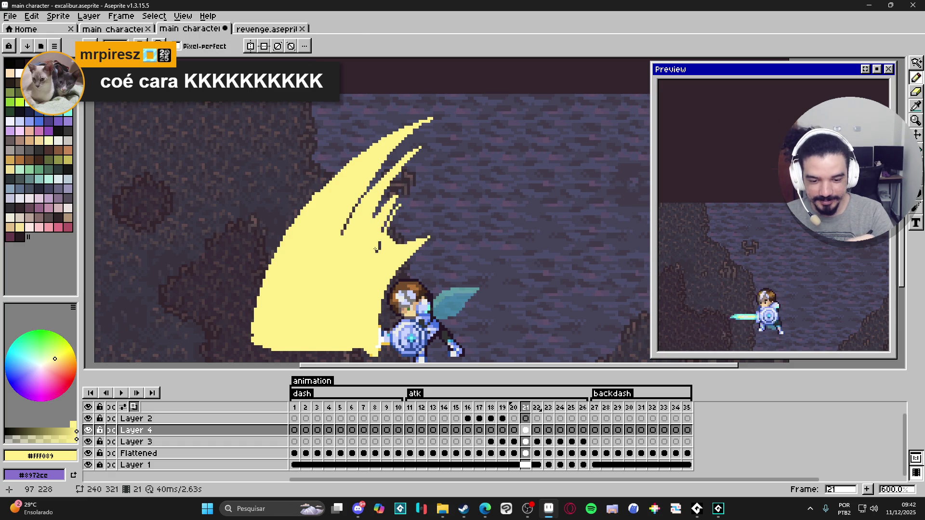
key(e)
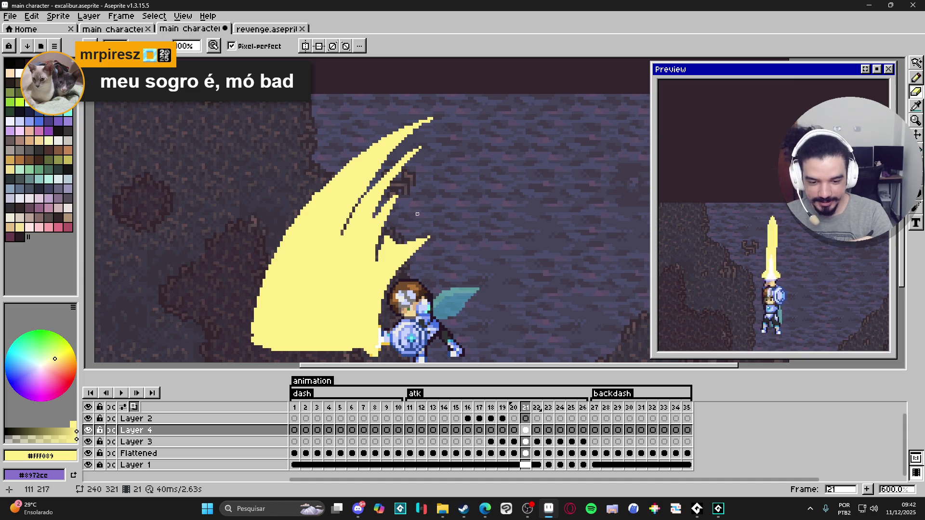
drag(388, 293, 417, 225)
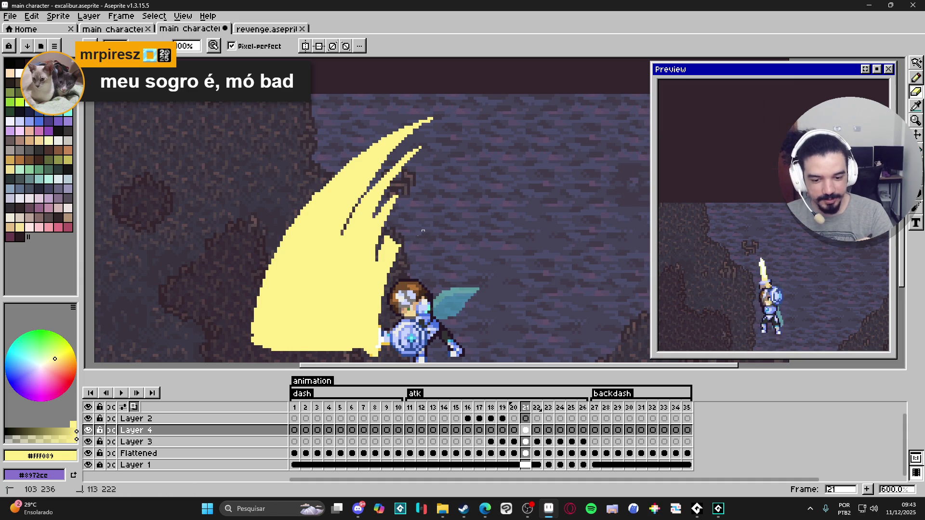
key(b)
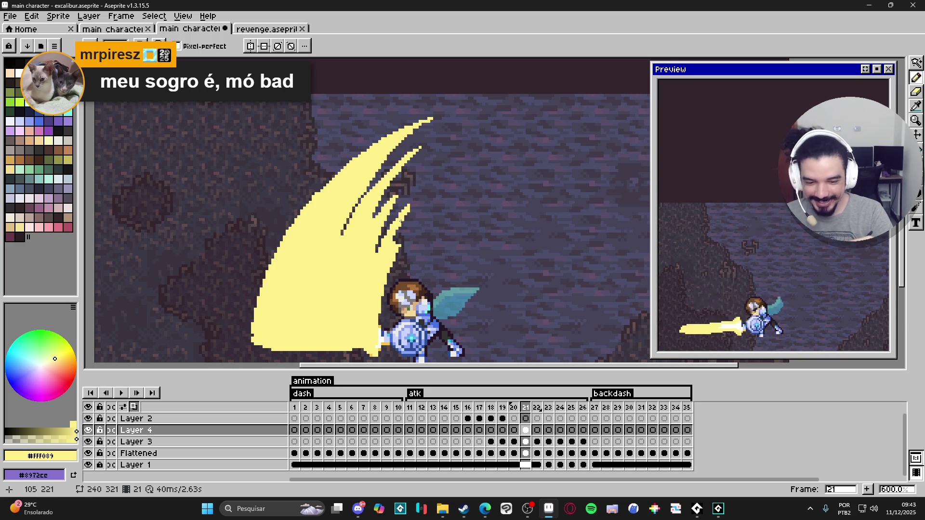
key(e)
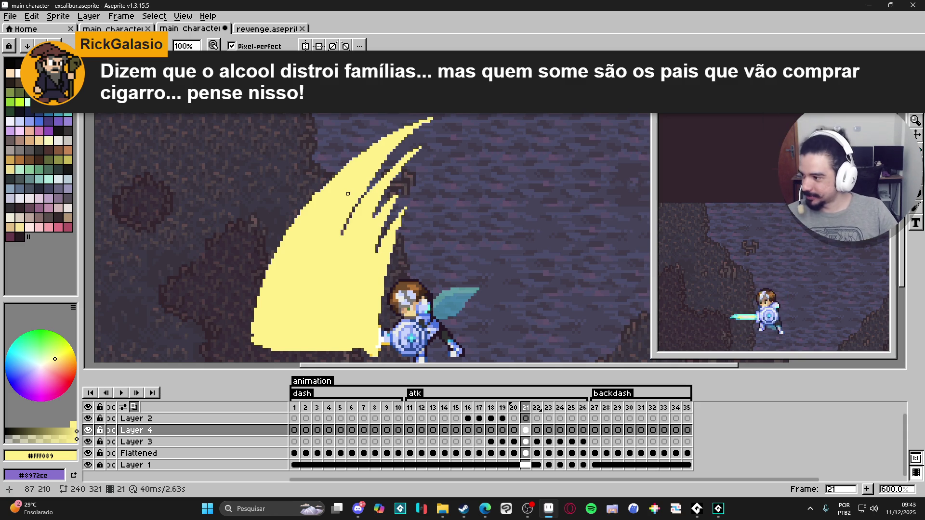
Zoom in on the slash's pointed tips and erase stray pixels there.
scroll(382, 205, down, 3)
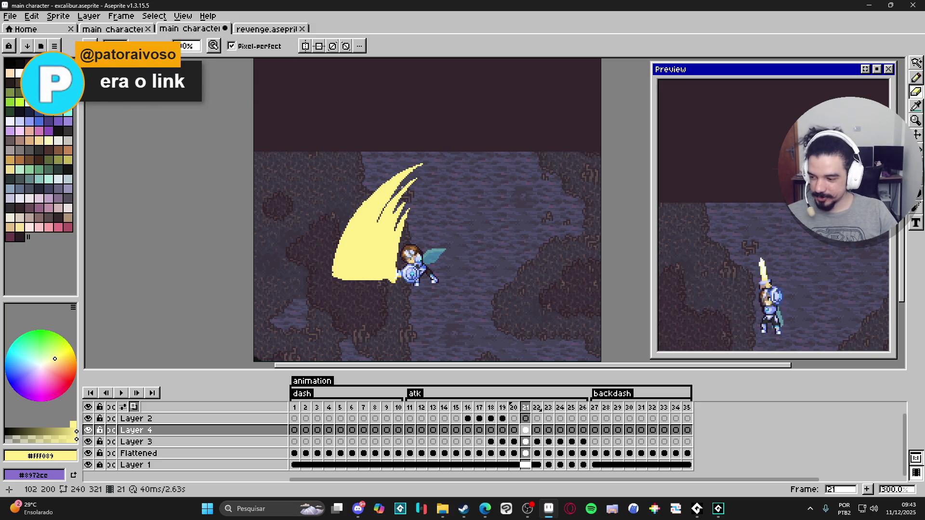
scroll(392, 157, up, 6)
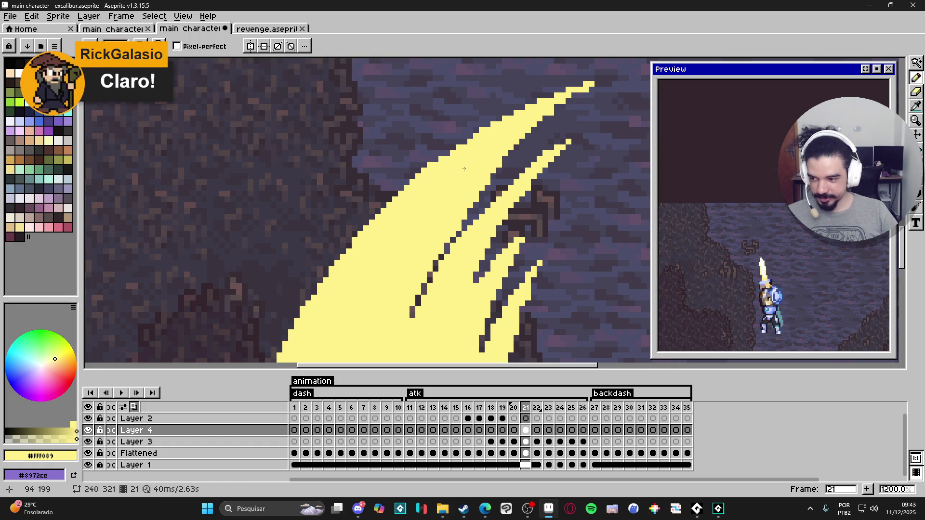
scroll(464, 169, down, 5)
scroll(464, 168, up, 6)
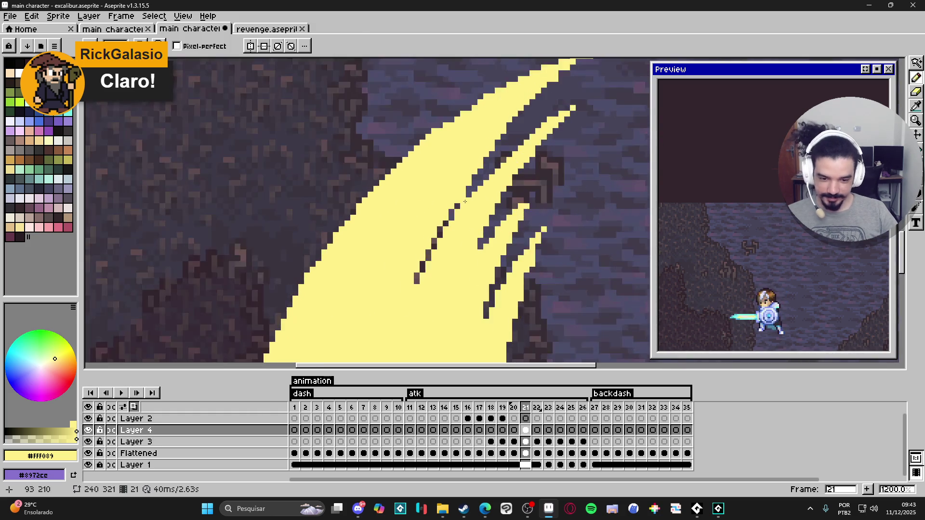
key(e)
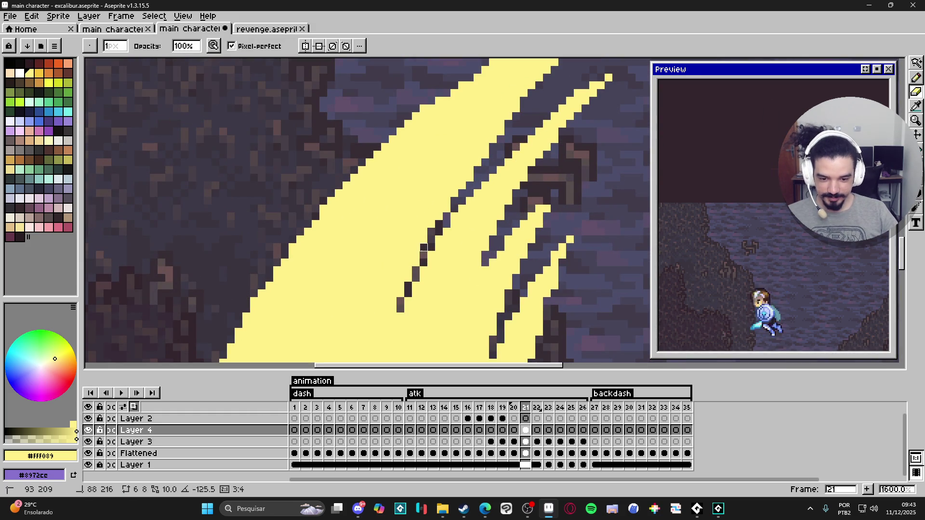
scroll(543, 161, down, 5)
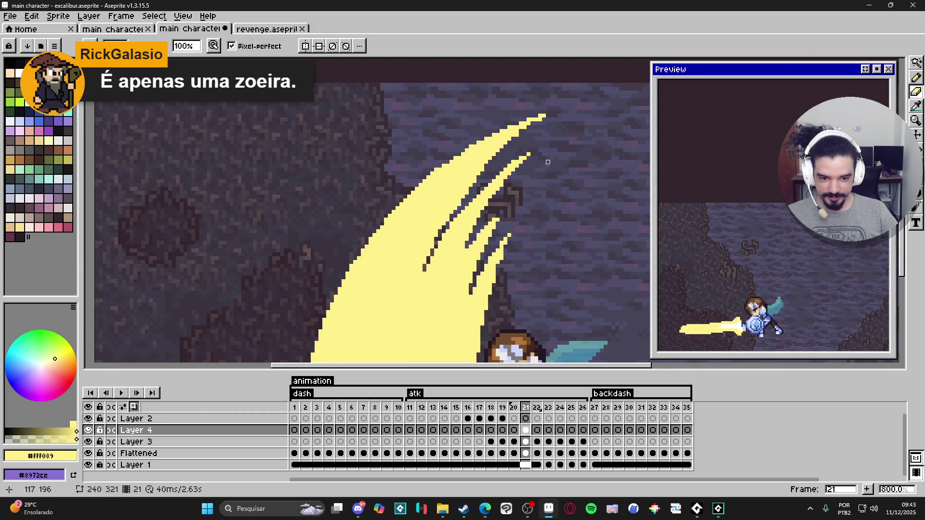
scroll(541, 149, up, 4)
Repaint the slash's lower-left edge with the Pencil, leaving a small dark notch.
key(b)
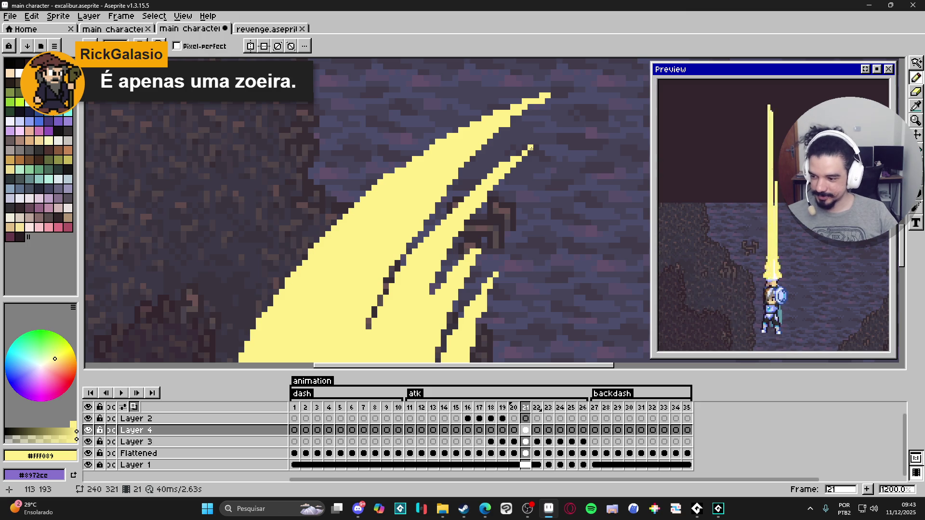
scroll(445, 301, down, 4)
scroll(445, 301, up, 5)
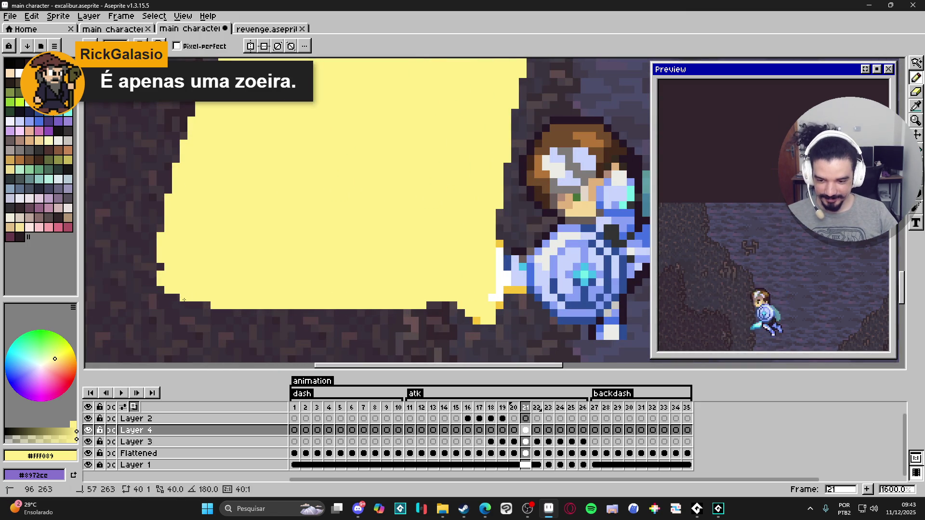
drag(163, 291, 163, 299)
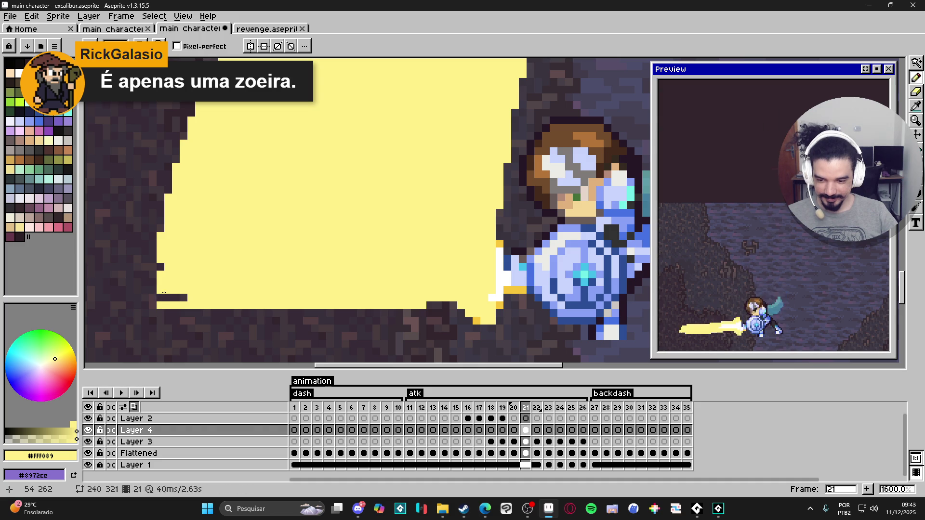
scroll(168, 294, down, 5)
scroll(182, 285, up, 4)
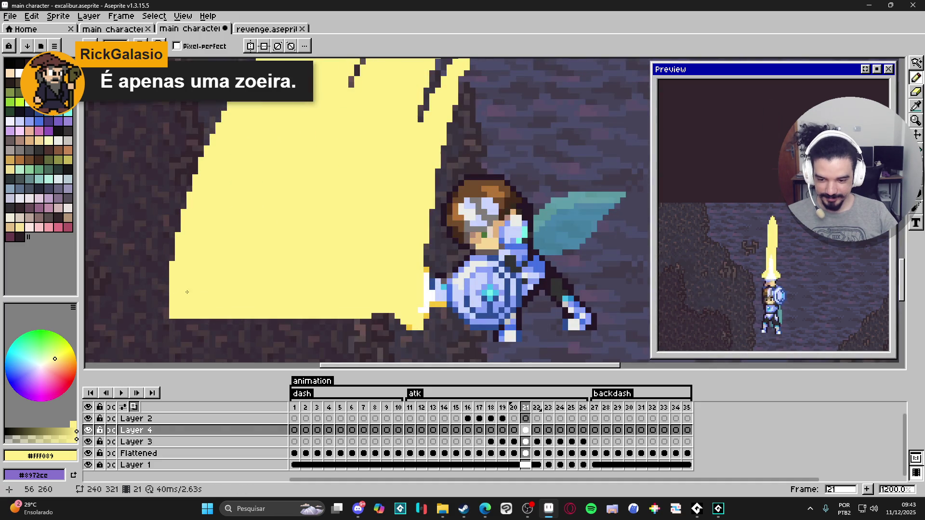
scroll(175, 291, down, 5)
scroll(252, 291, up, 1)
scroll(252, 279, up, 1)
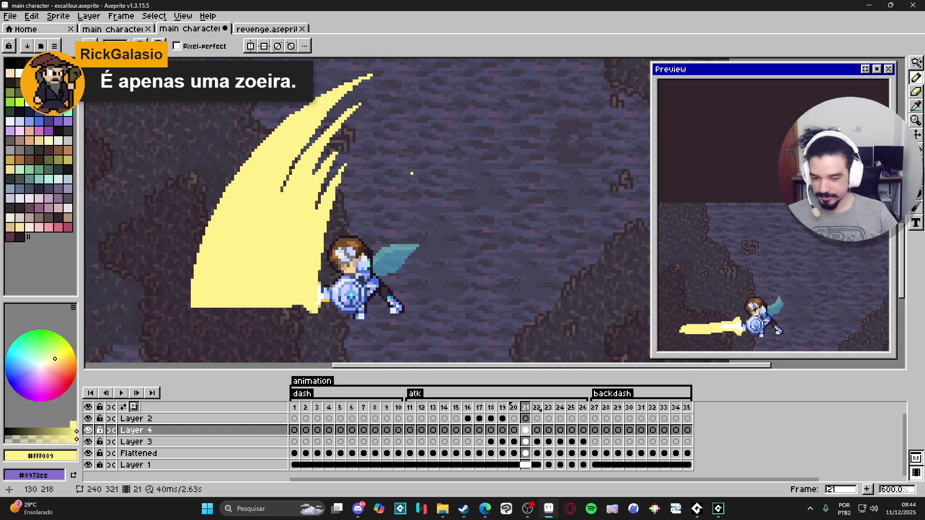
scroll(411, 170, down, 3)
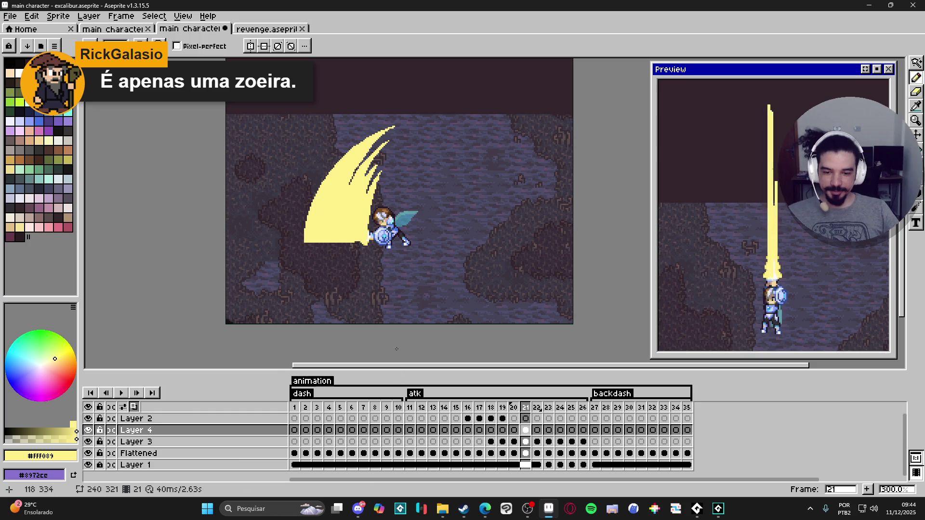
Select frame 21 across all layers and center the zoomed view on the slash.
click(514, 407)
click(526, 407)
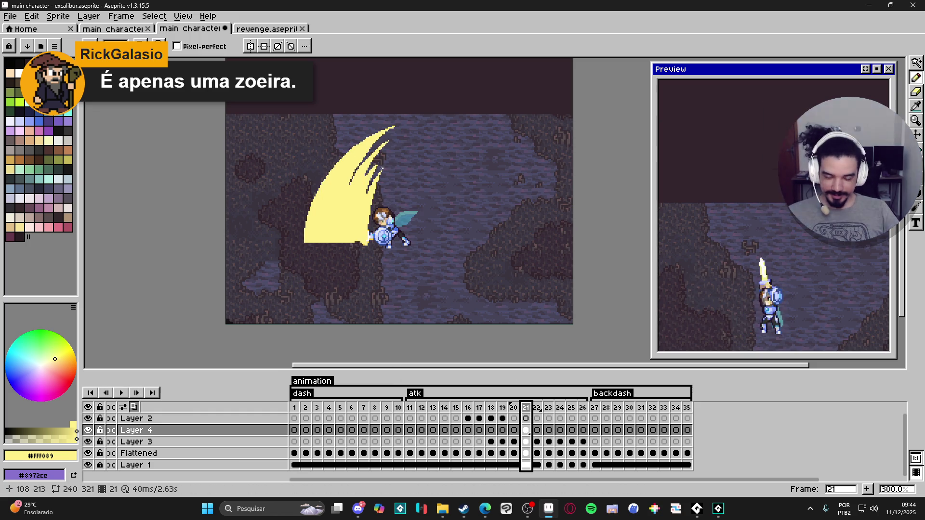
scroll(382, 169, up, 3)
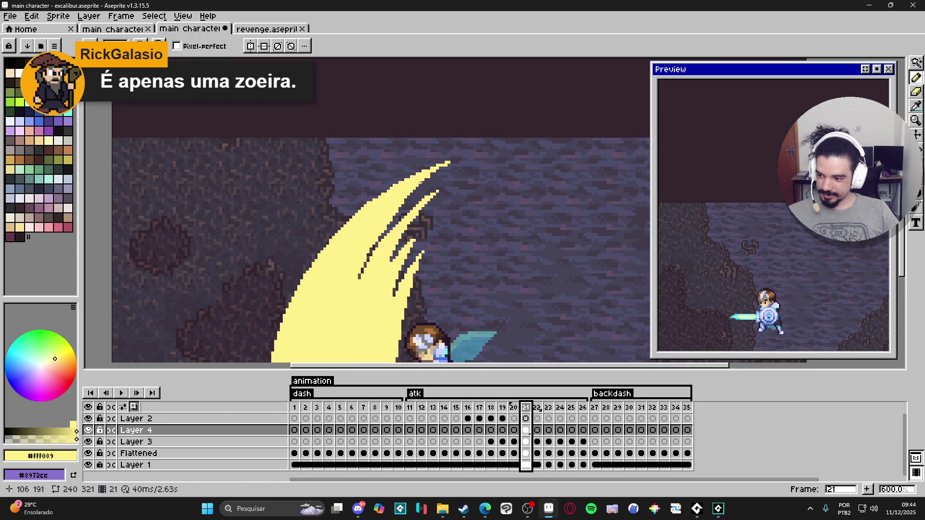
mouse_move(436, 171)
mouse_down()
mouse_move(446, 198)
mouse_move(451, 160)
mouse_up()
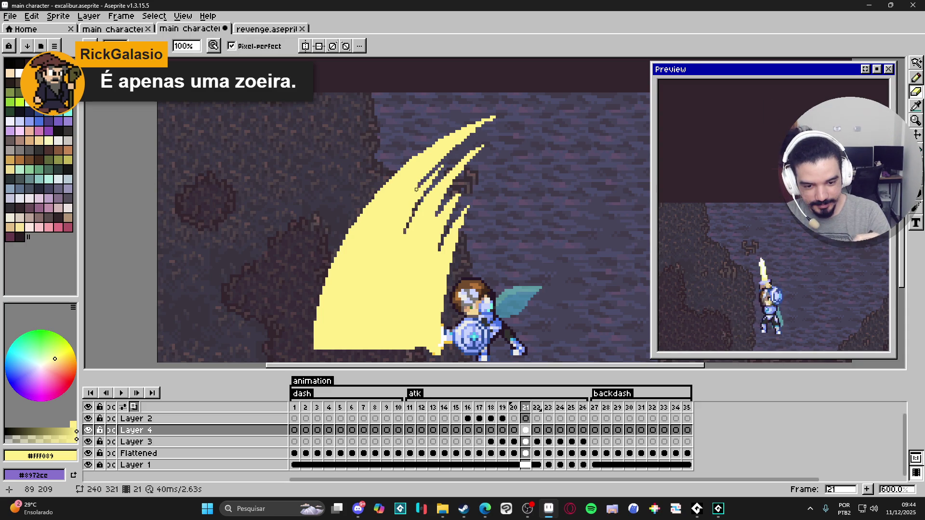
Fill a dark gap pixel inside the slash's yellow with the Pencil.
key(e)
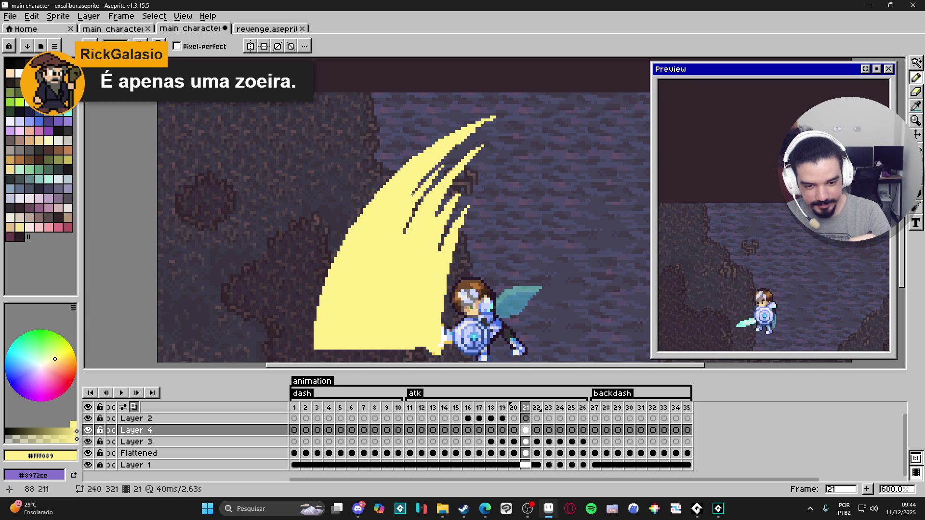
key(b)
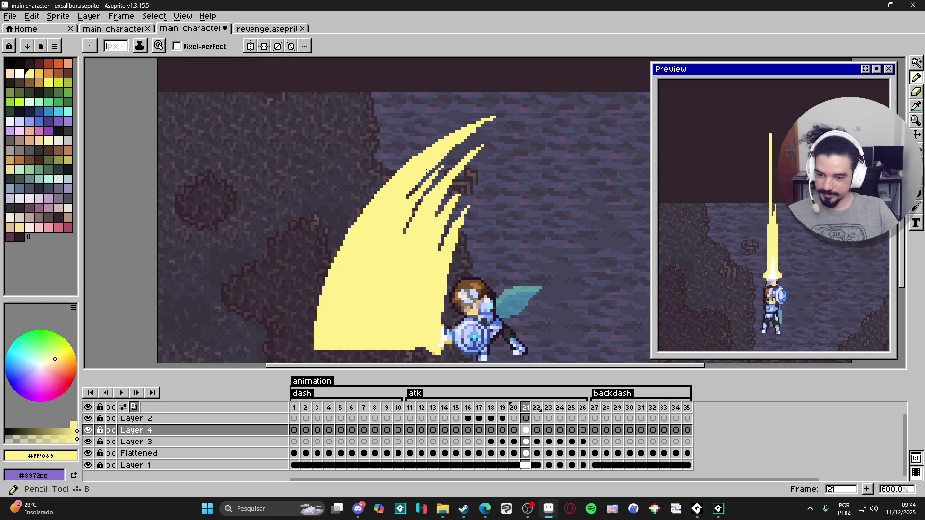
scroll(382, 206, up, 4)
click(359, 261)
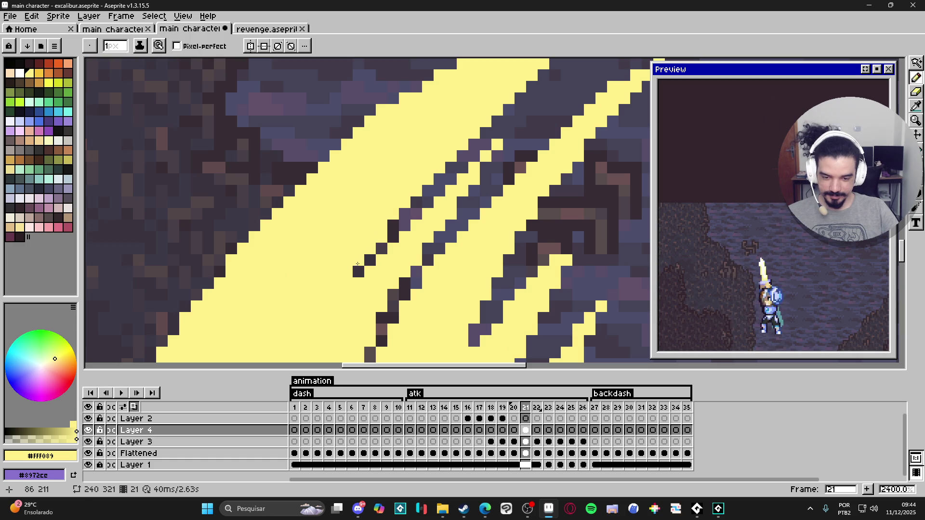
Refine the slash's upper-right side into separate strands with thin dark diagonal cuts.
key(e)
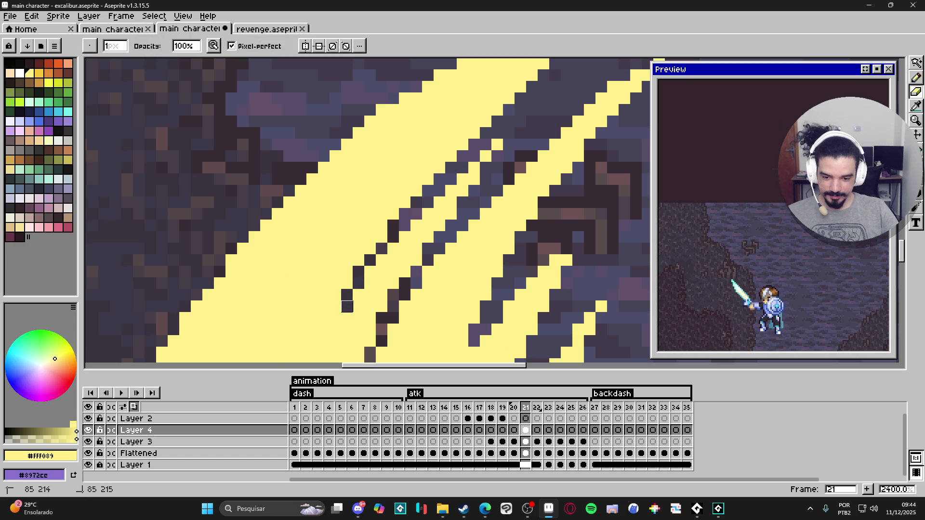
scroll(383, 322, down, 4)
scroll(383, 321, up, 4)
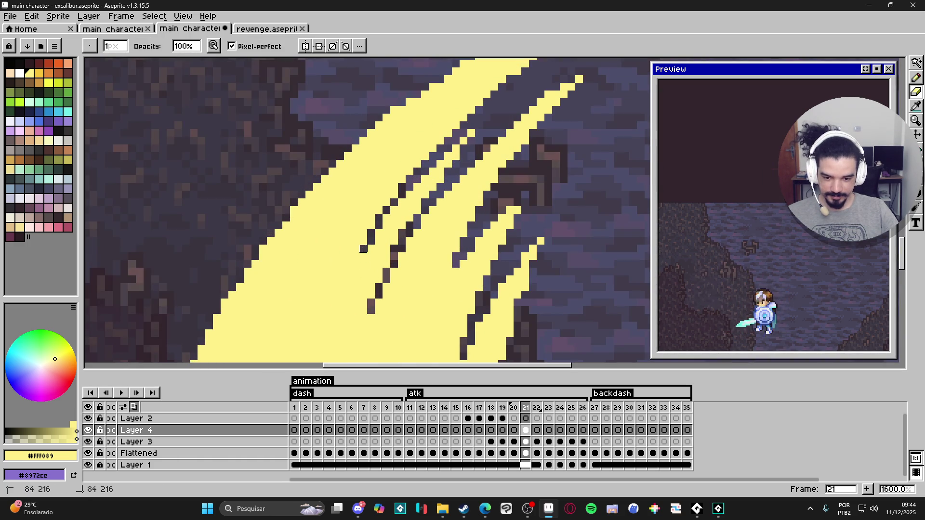
scroll(379, 257, down, 4)
scroll(375, 250, up, 4)
key(b)
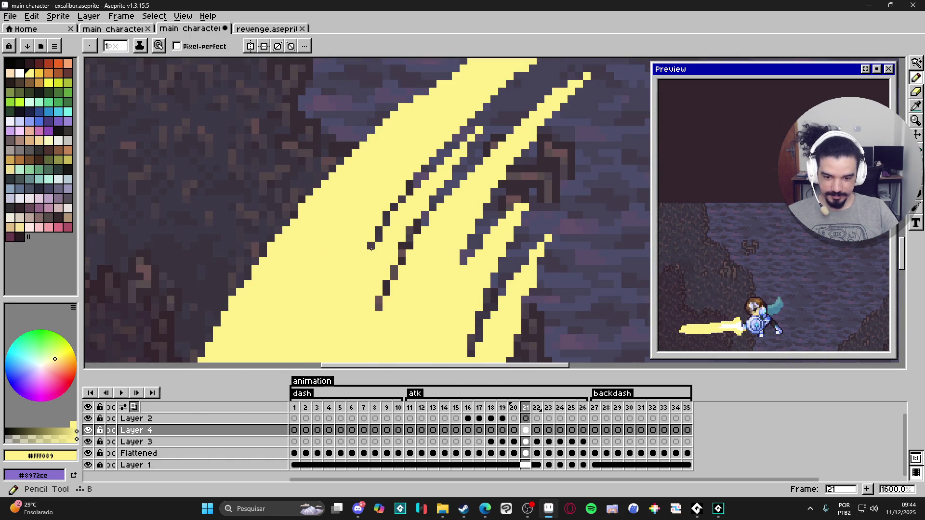
scroll(374, 241, down, 3)
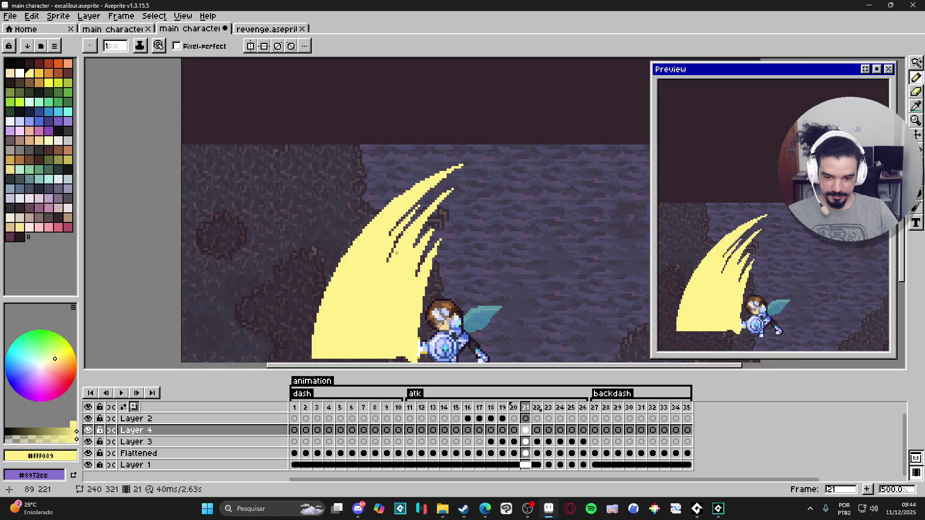
scroll(390, 230, up, 2)
scroll(391, 230, down, 3)
scroll(429, 242, up, 6)
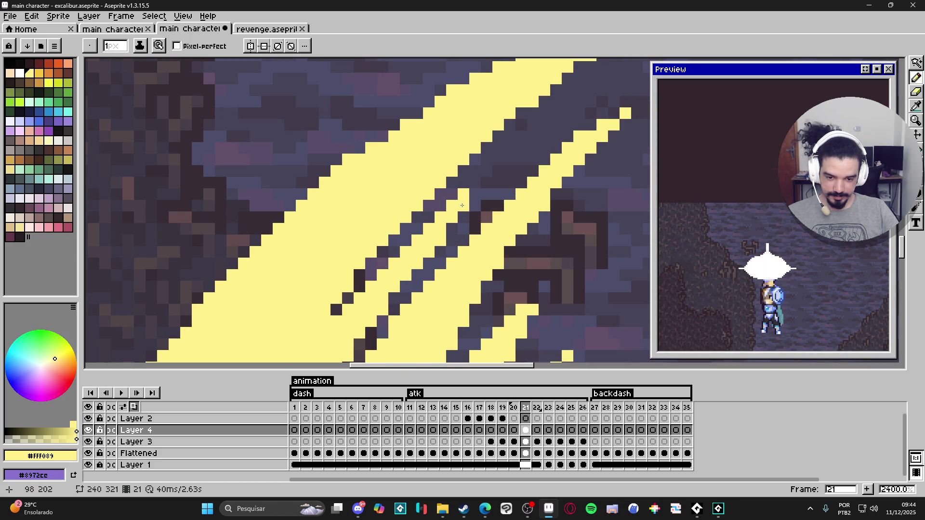
scroll(477, 189, down, 6)
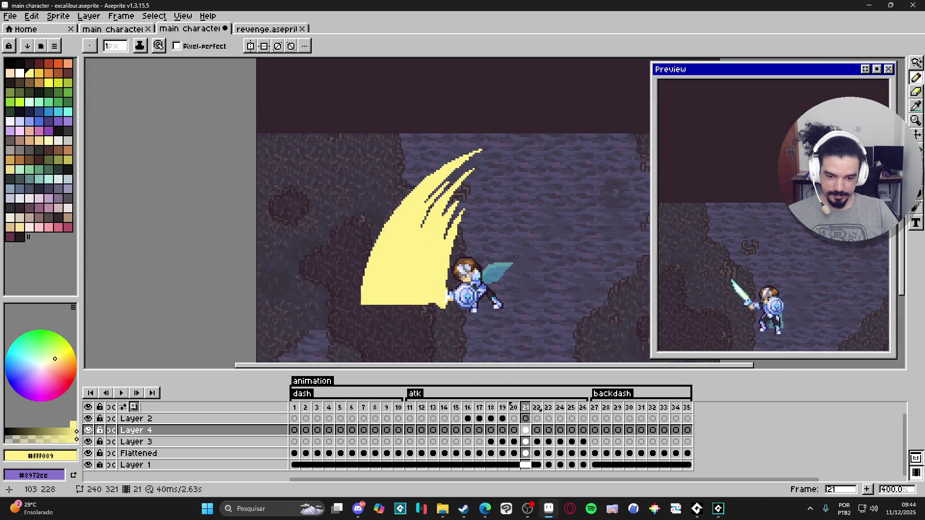
scroll(434, 251, down, 2)
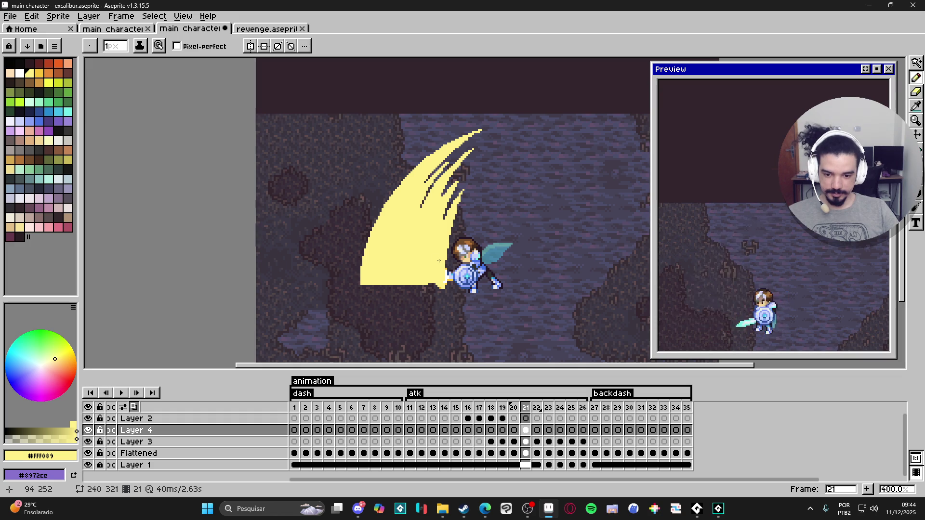
scroll(375, 255, up, 5)
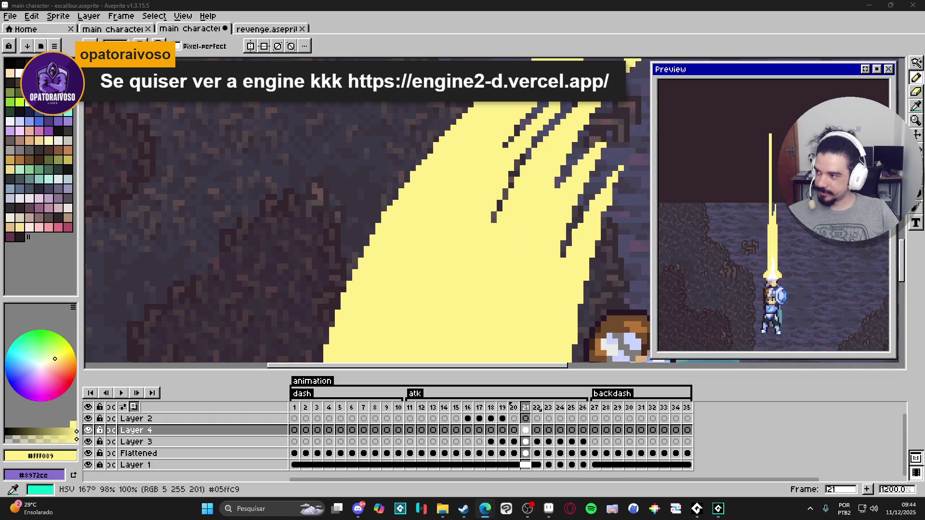
Start a new game project in Studio2D and open obj_wall's event graph.
key(alt+Tab)
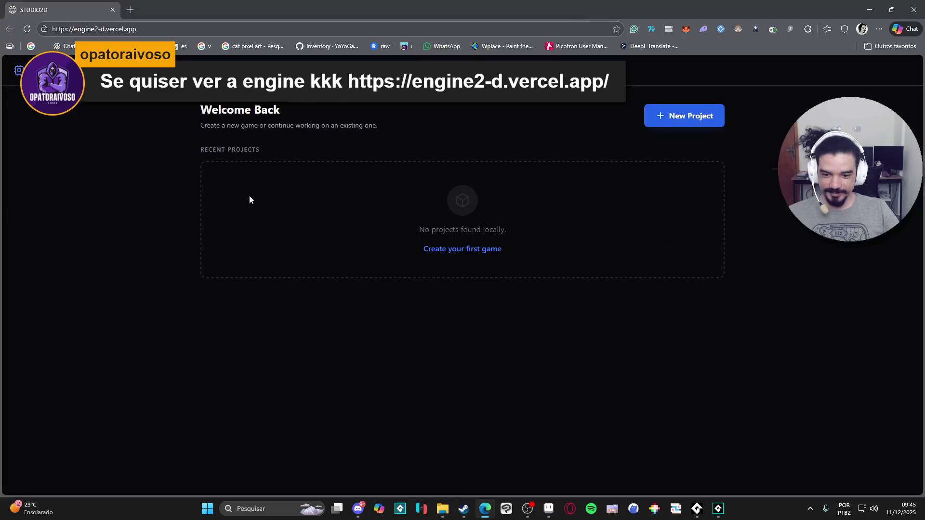
click(665, 116)
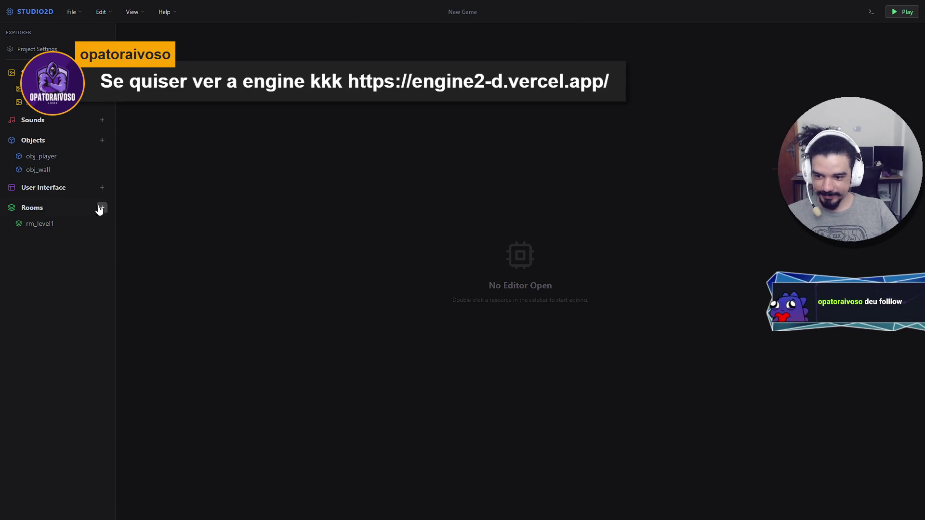
click(72, 161)
double_click(72, 171)
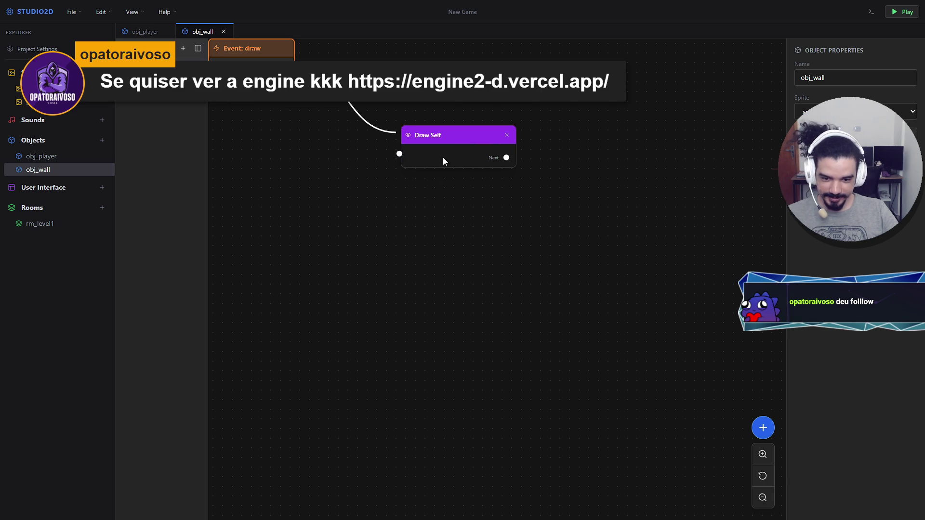
drag(464, 135, 446, 127)
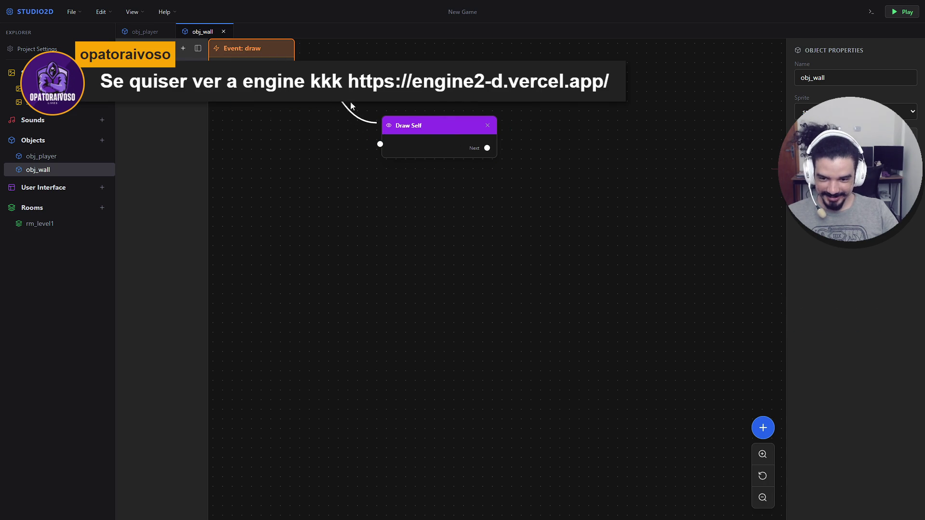
drag(427, 125, 447, 135)
mouse_move(506, 157)
mouse_down()
mouse_move(506, 196)
mouse_move(632, 175)
mouse_up()
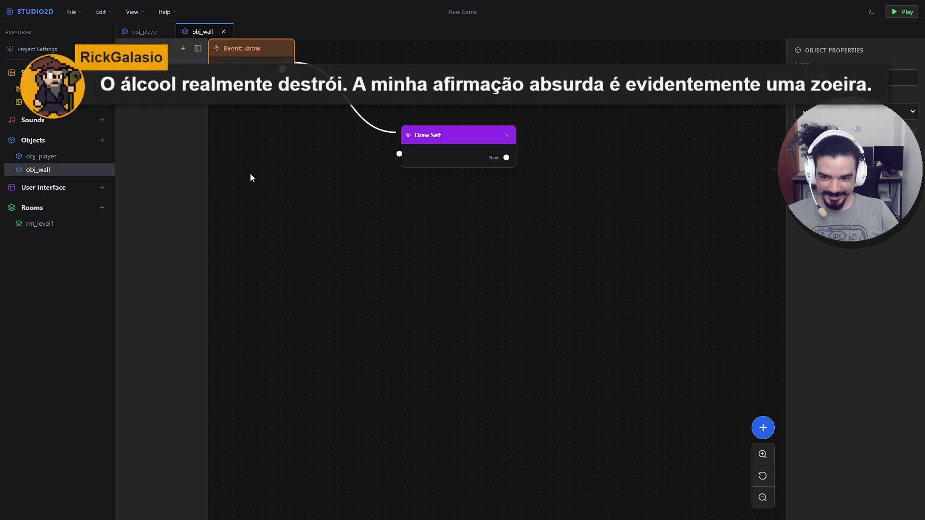
click(145, 31)
click(202, 32)
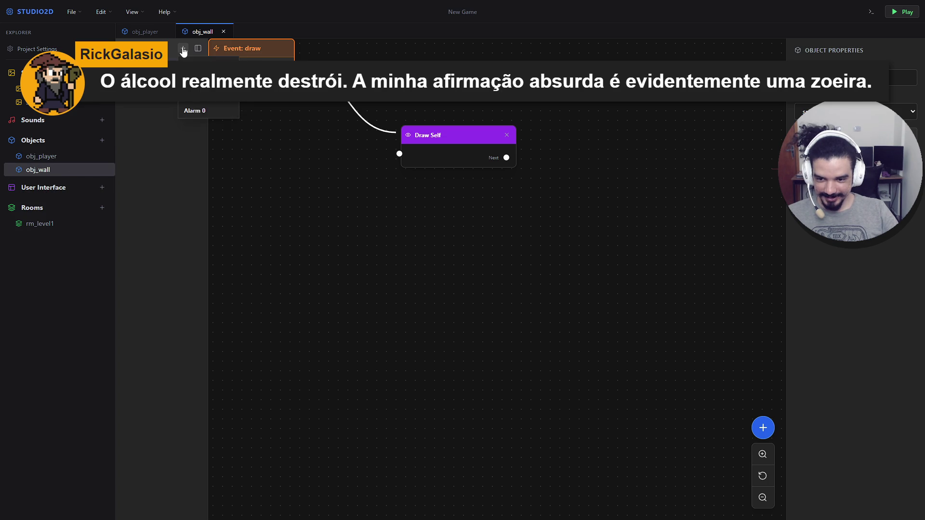
Give obj_wall a Step event with Screen Shake (magnitude 5, duration 10), then test-run the game.
click(185, 48)
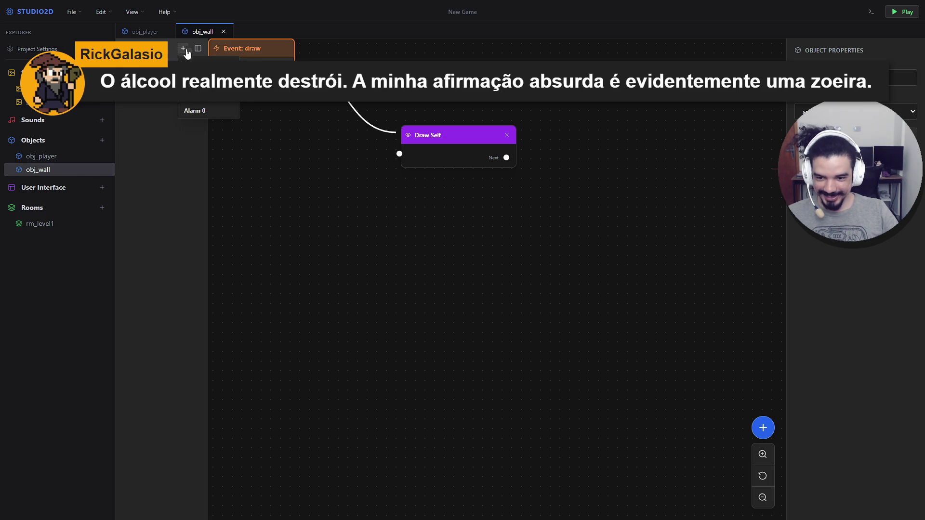
click(208, 79)
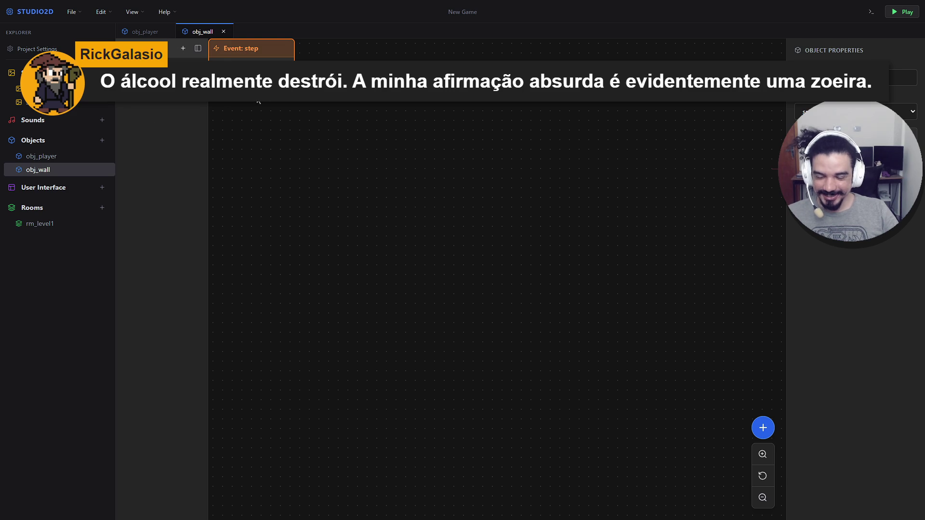
right_click(340, 117)
scroll(386, 200, down, 1)
scroll(395, 206, down, 10)
scroll(414, 250, up, 5)
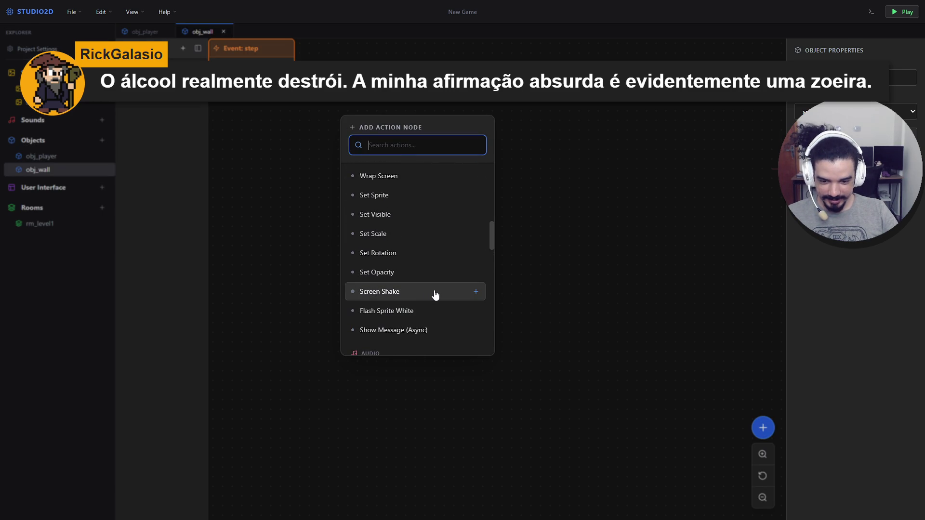
click(435, 292)
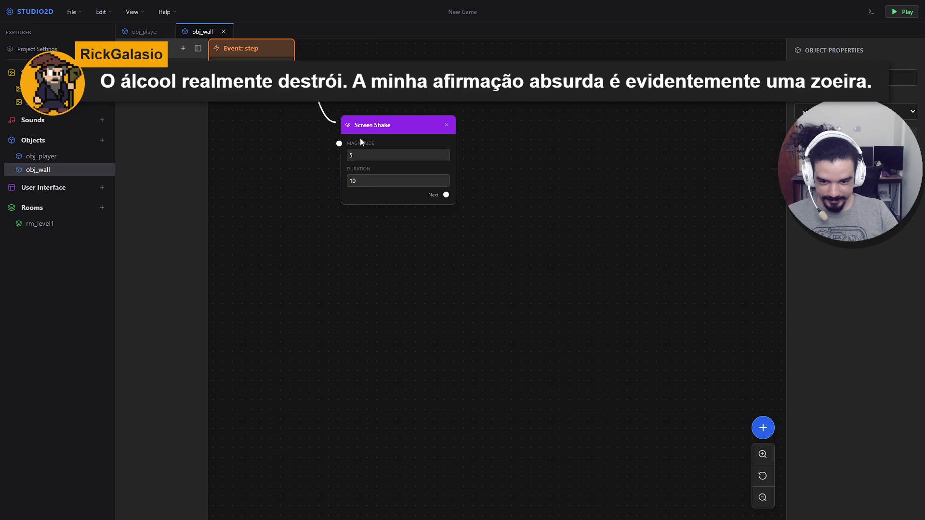
click(902, 11)
click(889, 19)
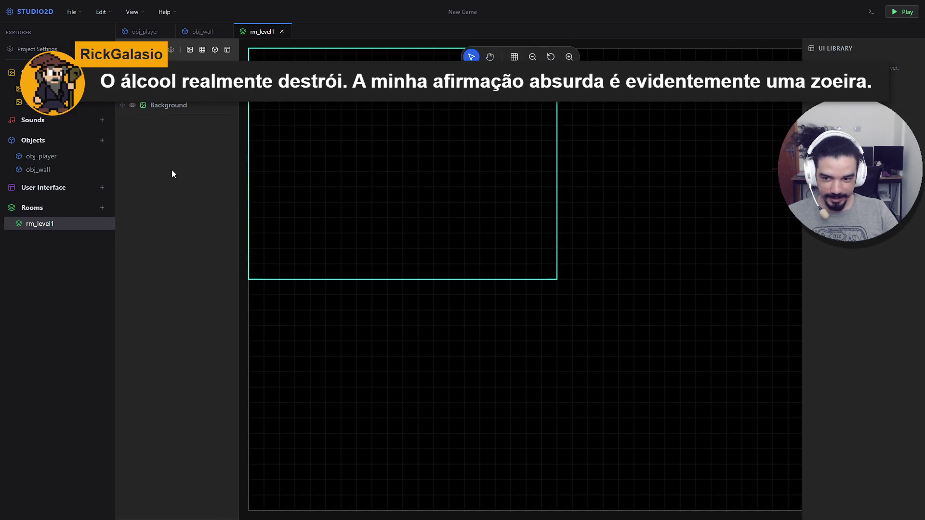
Look over the spr_wall sprite and the rm_level1 room, panning each view.
click(48, 102)
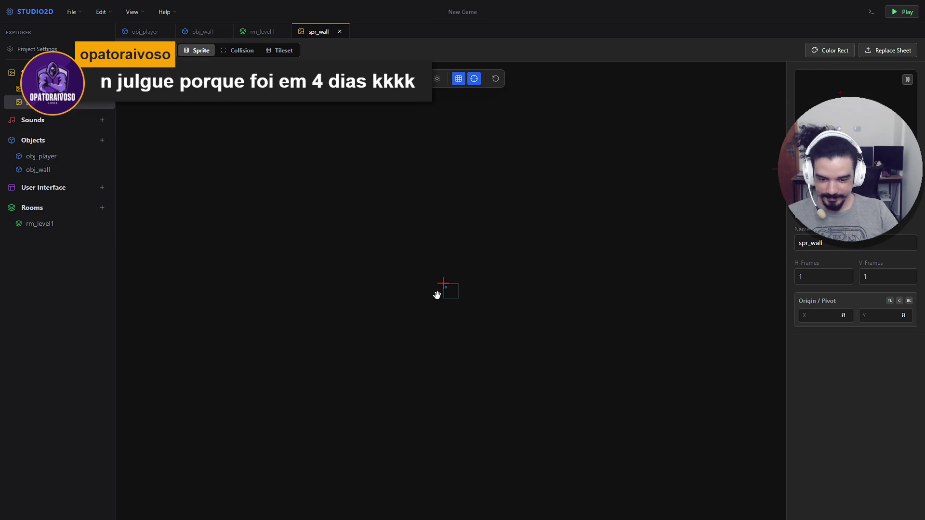
scroll(451, 302, up, 2)
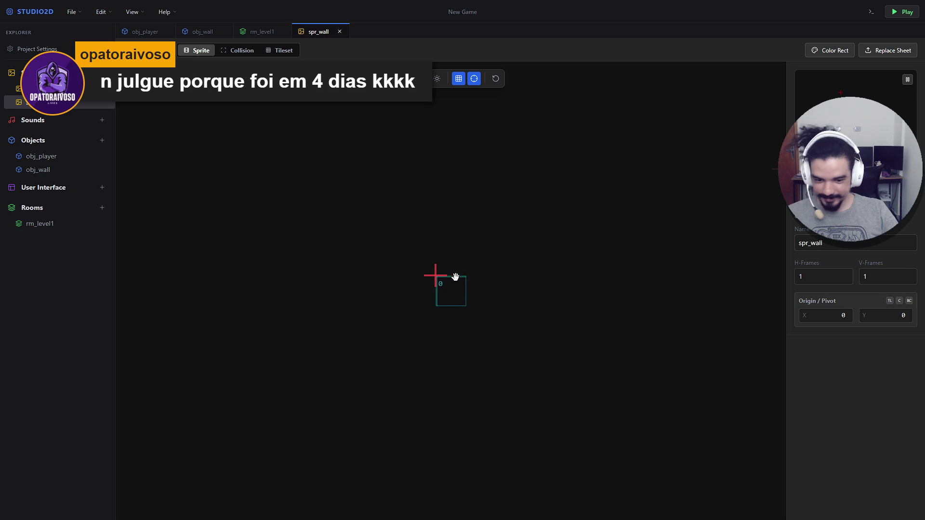
scroll(447, 284, up, 1)
mouse_move(433, 260)
mouse_down()
mouse_move(404, 250)
mouse_move(407, 269)
mouse_move(381, 248)
mouse_up()
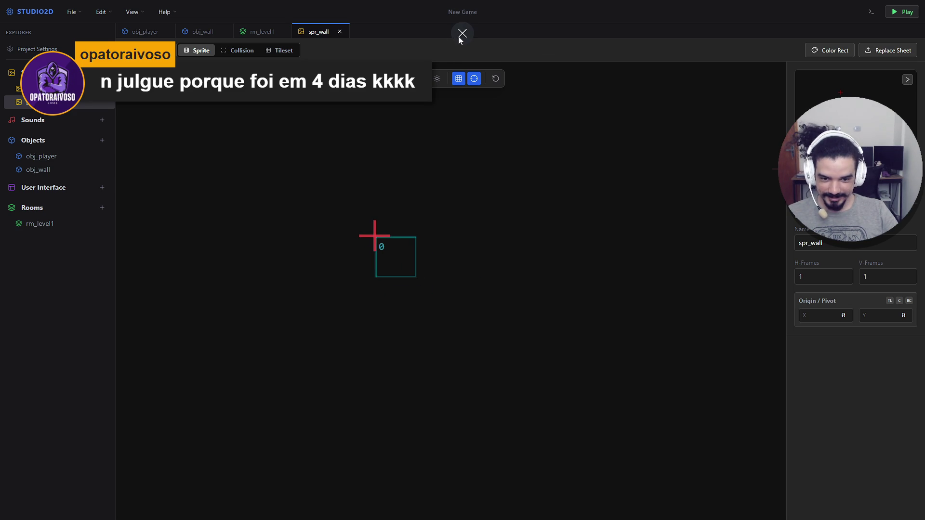
click(268, 33)
click(311, 33)
click(263, 32)
mouse_move(414, 157)
mouse_down()
mouse_move(457, 233)
mouse_move(440, 221)
mouse_up()
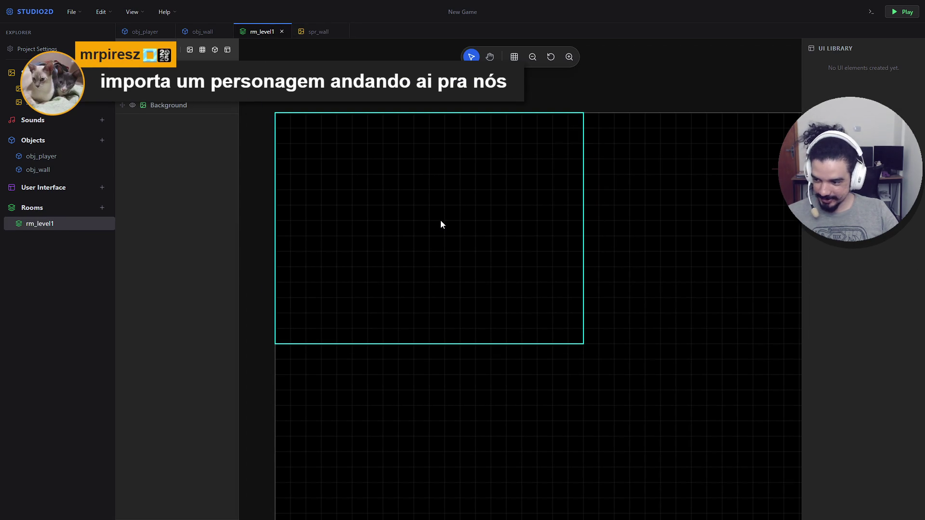
Dismiss the caret browsing prompt, open spr_player, and create the empty sprite spr_new_2.
key(F7)
click(544, 106)
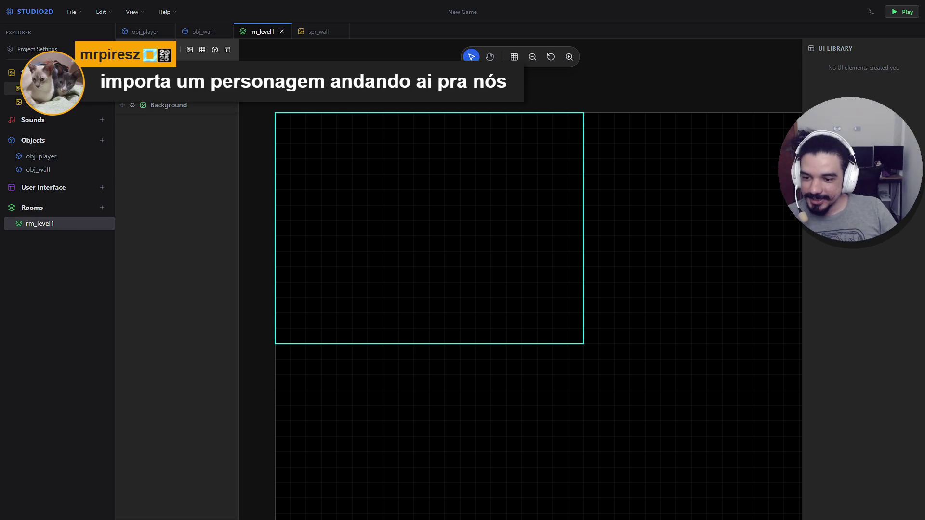
click(43, 89)
click(102, 72)
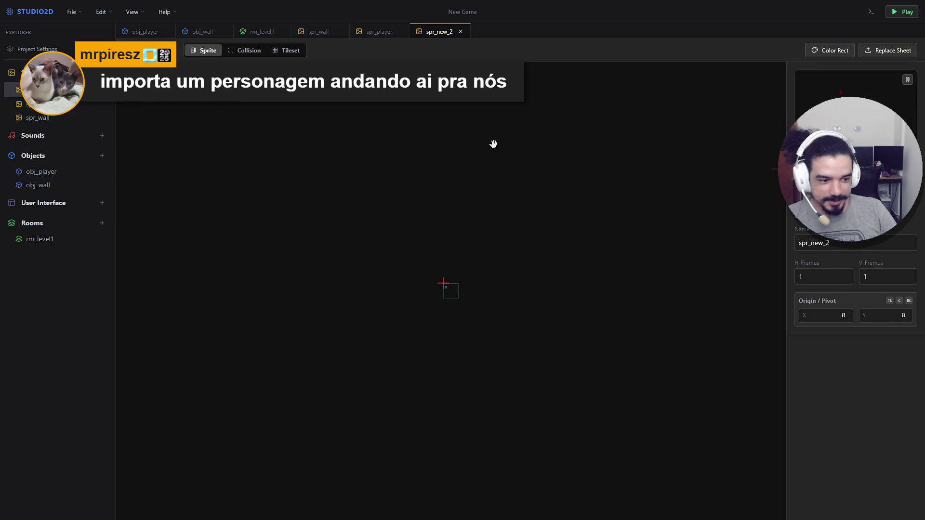
Browse to Desktop > Clean Area > tom_and_jerry_remake in the image file dialog.
click(443, 283)
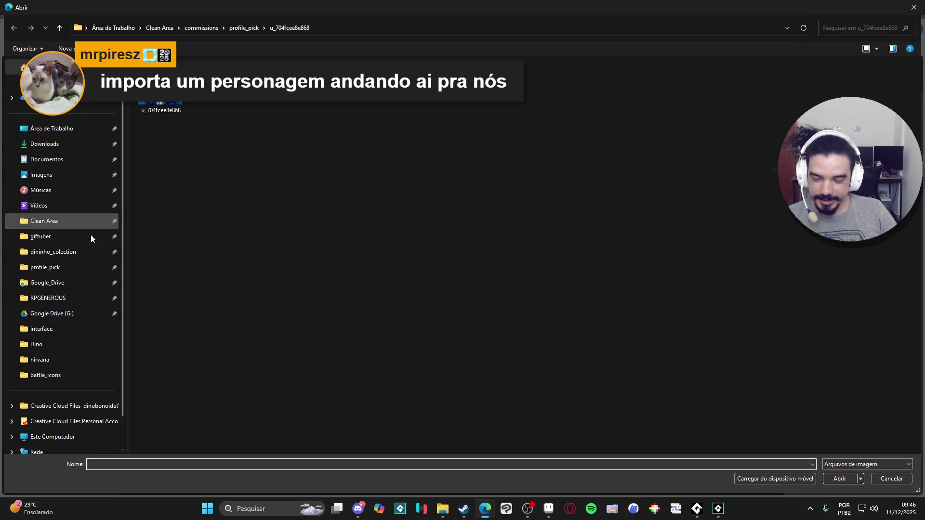
click(56, 129)
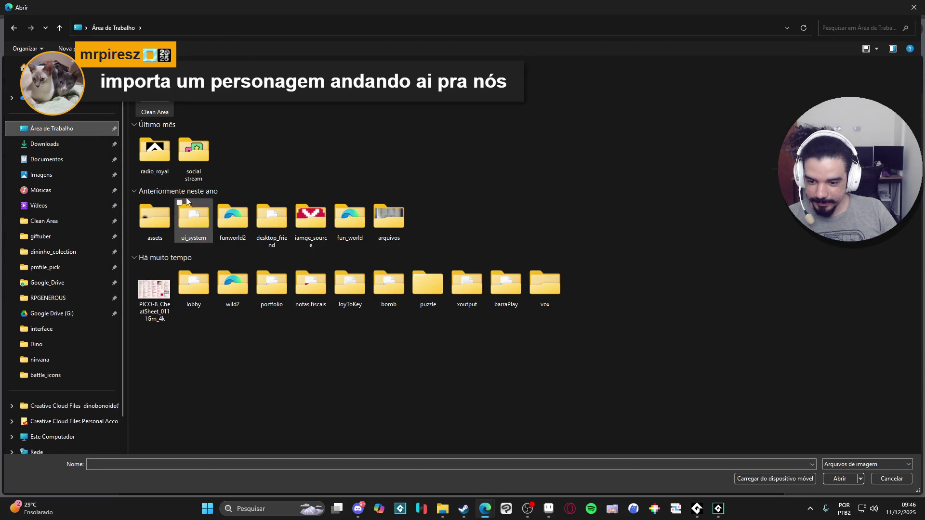
double_click(155, 108)
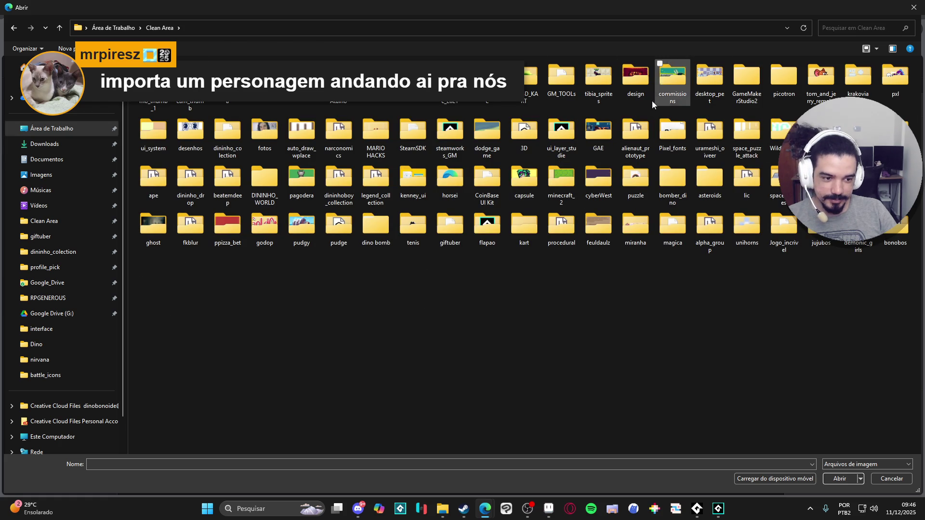
double_click(820, 77)
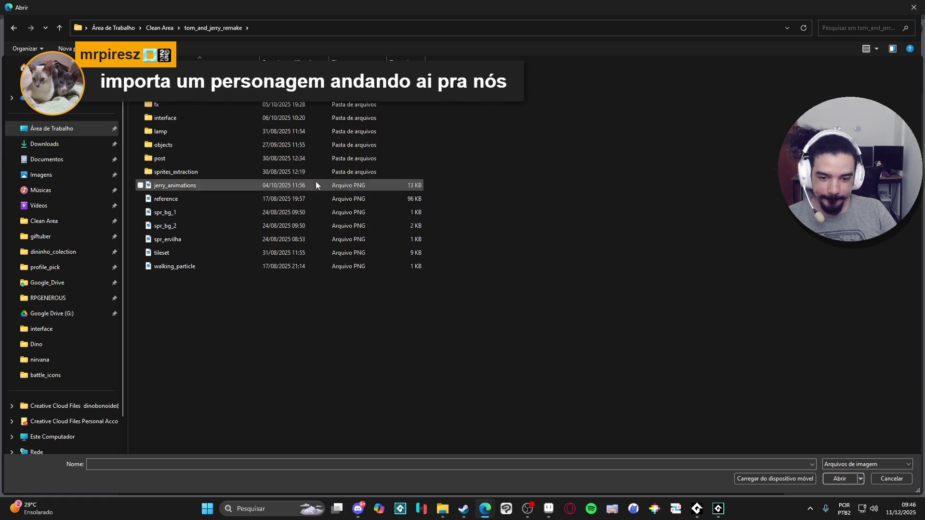
ctrl+scroll(238, 149, up, 3)
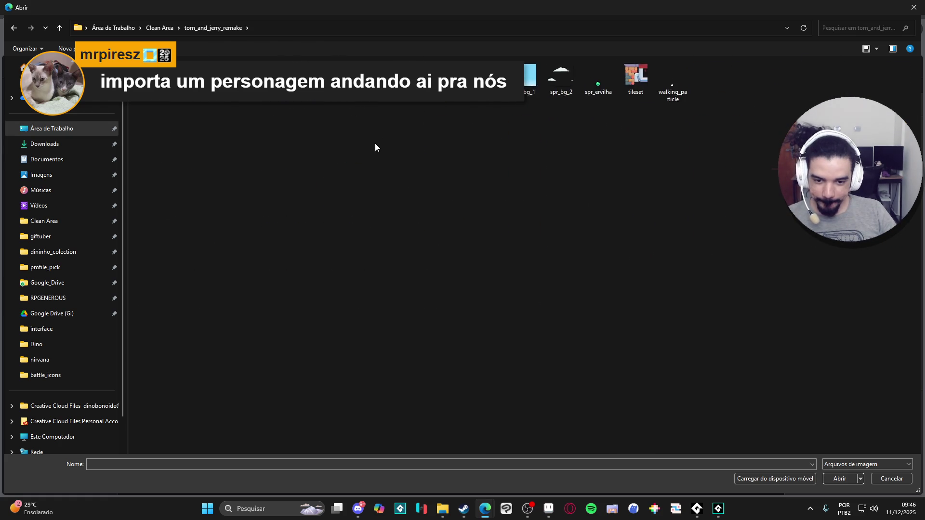
ctrl+scroll(459, 118, up, 1)
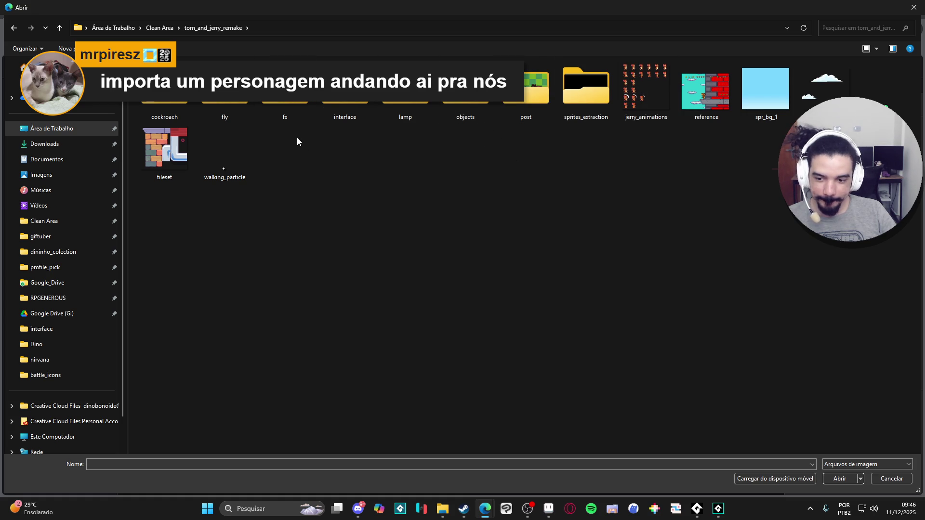
Import the jerry_animations sheet into spr_new_2 as 1 H-frame by 2 V-frames.
double_click(164, 112)
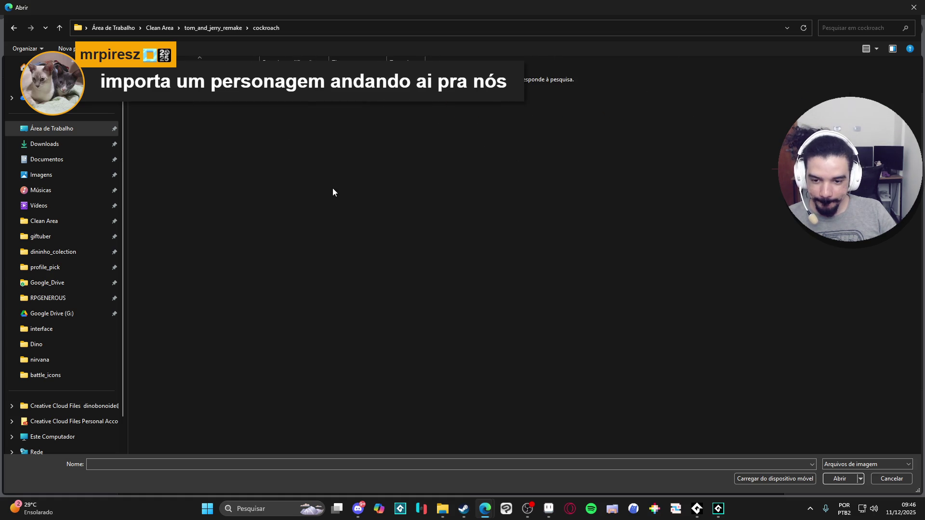
click(14, 27)
click(638, 91)
double_click(637, 91)
ctrl+scroll(427, 359, up, 5)
ctrl+scroll(438, 360, down, 2)
ctrl+scroll(438, 360, down, 2)
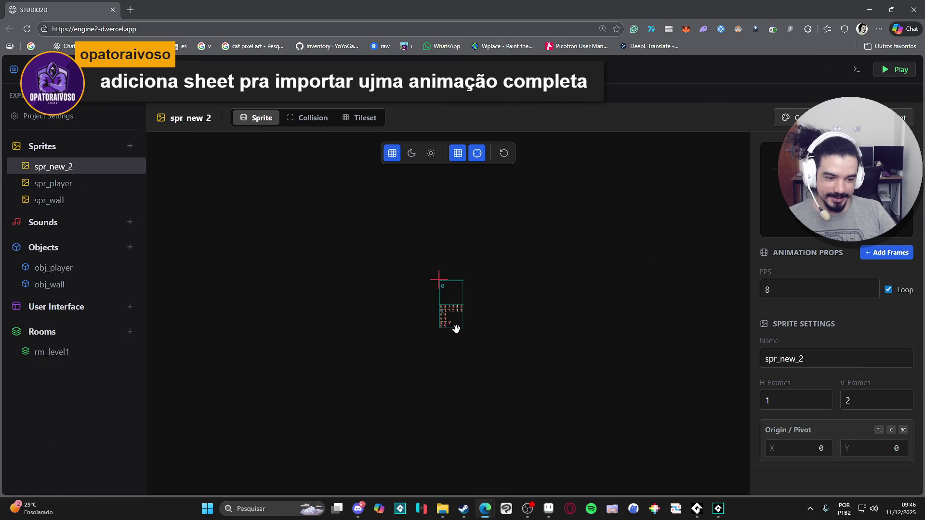
Reset the browser page zoom and open rm_level1 from the Rooms list.
ctrl+scroll(457, 333, up, 3)
ctrl+scroll(458, 329, down, 2)
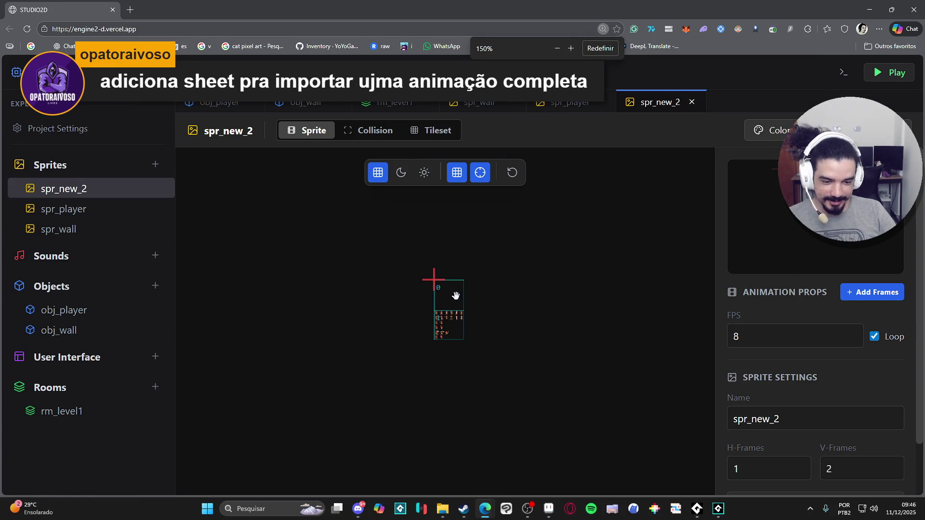
scroll(760, 399, down, 1)
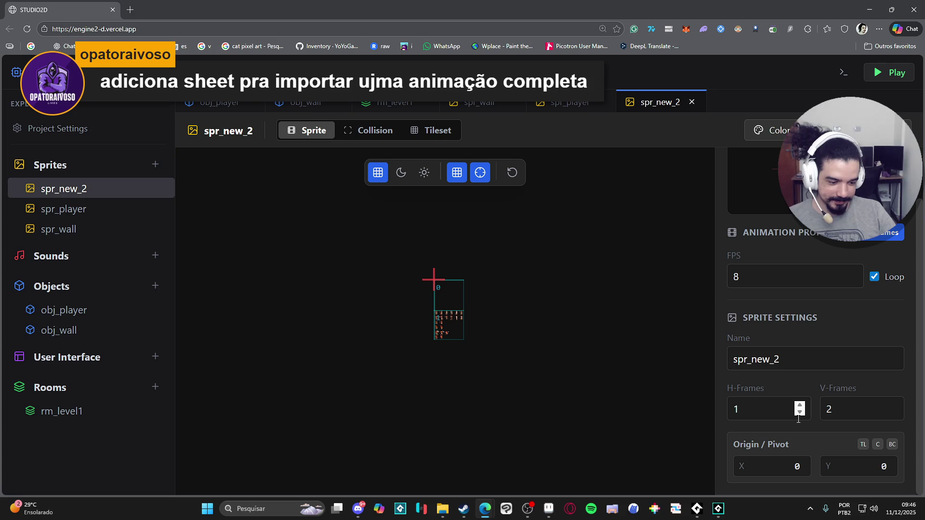
key(ctrl+minus)
key(ctrl+minus)
key(ctrl+minus)
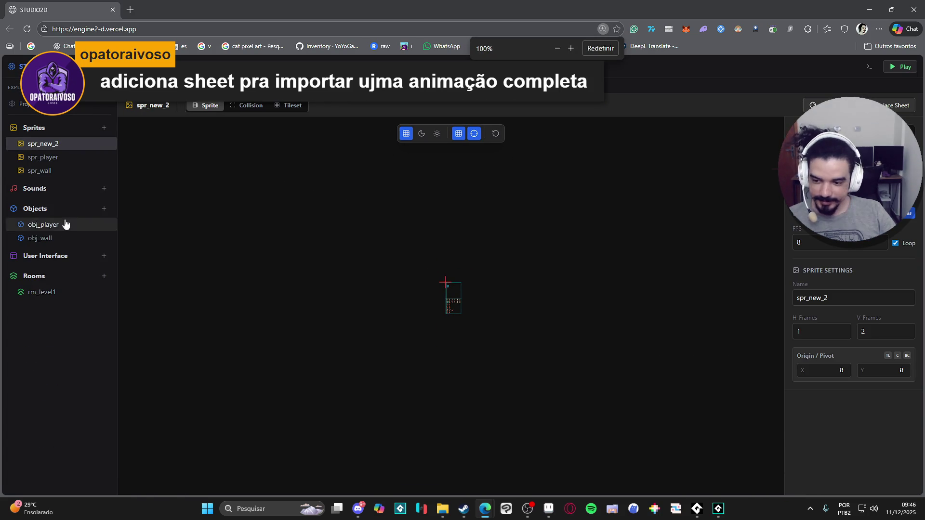
click(61, 292)
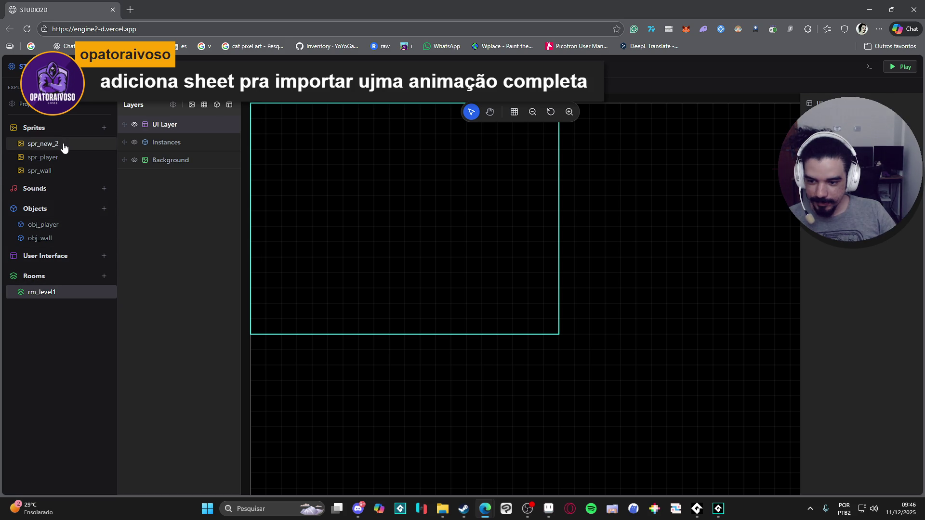
Try dragging spr_player and spr_new_2 into the rm_level1 room.
drag(68, 159, 403, 200)
mouse_move(46, 144)
mouse_down()
mouse_move(201, 172)
mouse_move(215, 207)
mouse_up()
mouse_move(50, 143)
mouse_down()
mouse_move(167, 194)
mouse_move(178, 153)
mouse_up()
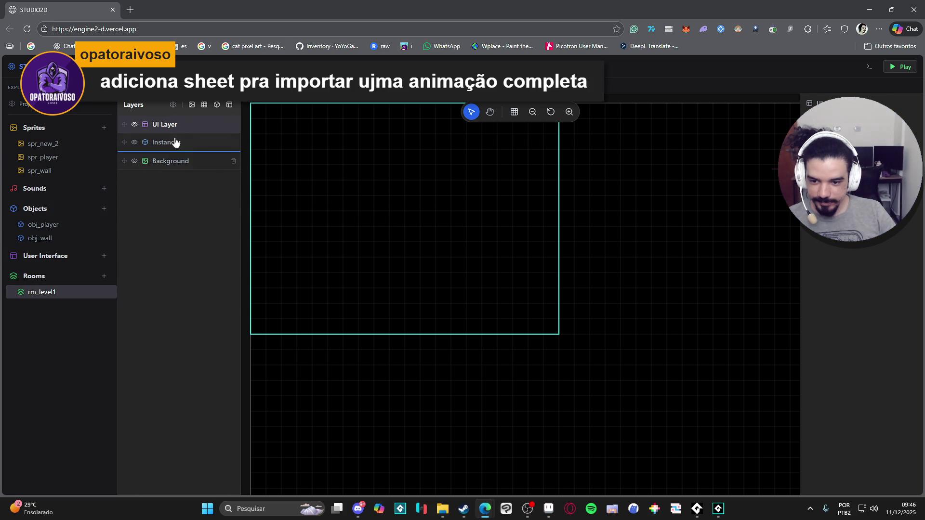
Add a Background 2 layer, try dropping spr_wall onto it, and return to Aseprite.
click(192, 106)
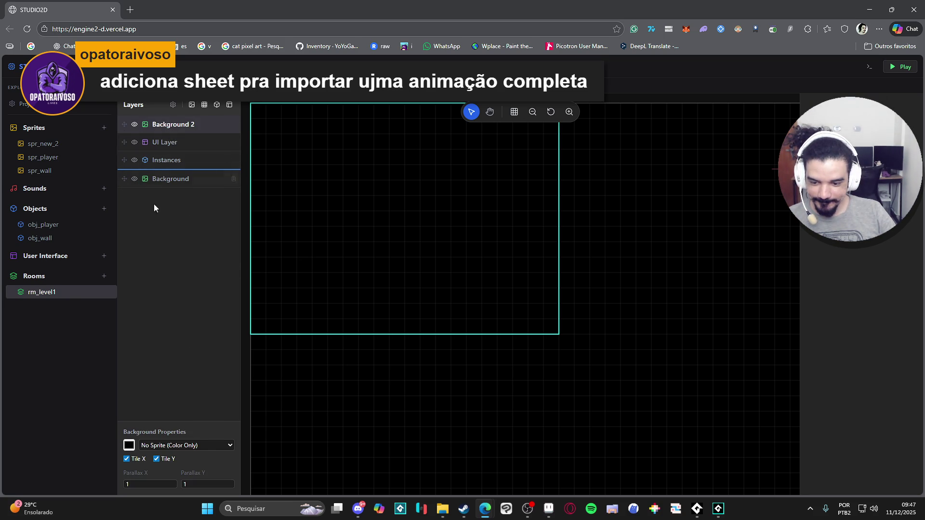
mouse_move(44, 171)
mouse_down()
mouse_move(182, 182)
mouse_move(131, 168)
mouse_move(64, 175)
mouse_move(72, 154)
mouse_move(186, 181)
mouse_move(196, 129)
mouse_up()
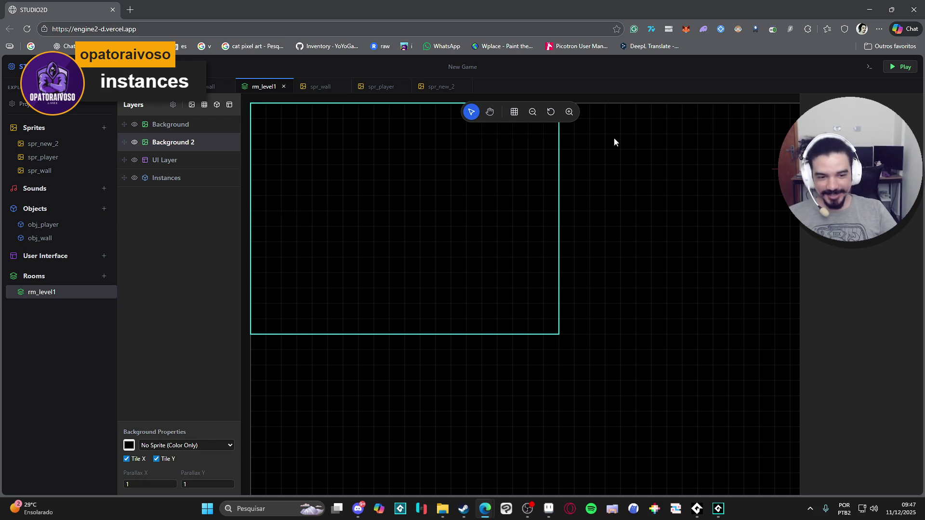
key(alt+Tab)
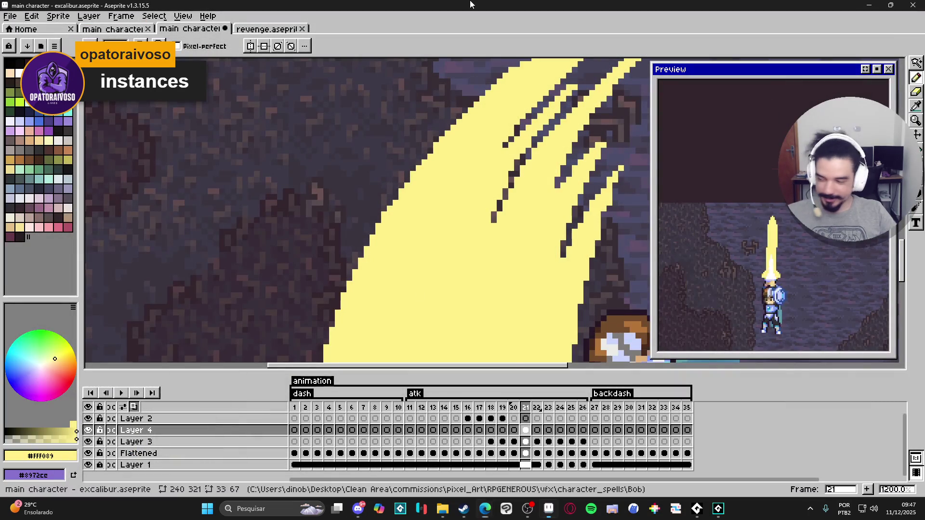
scroll(320, 220, down, 2)
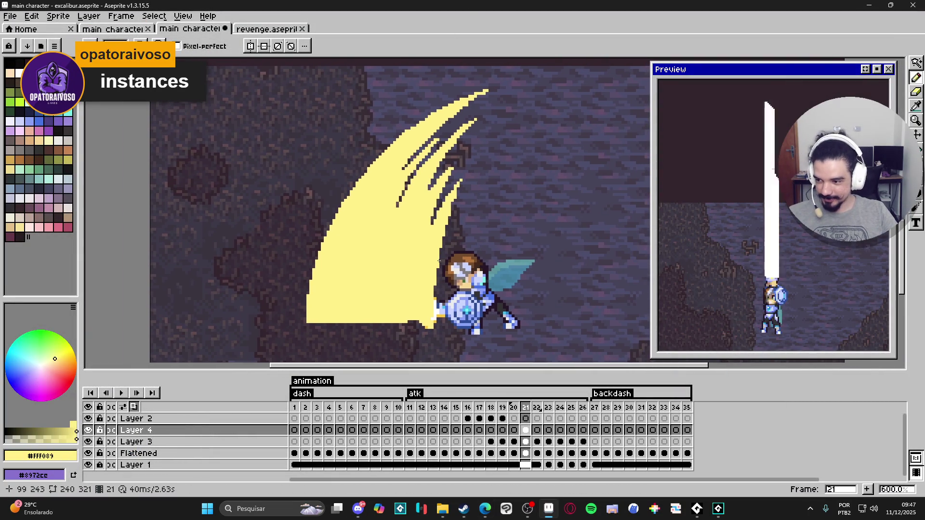
mouse_move(395, 256)
mouse_down()
mouse_move(413, 262)
mouse_move(411, 273)
mouse_up()
key(w)
click(410, 273)
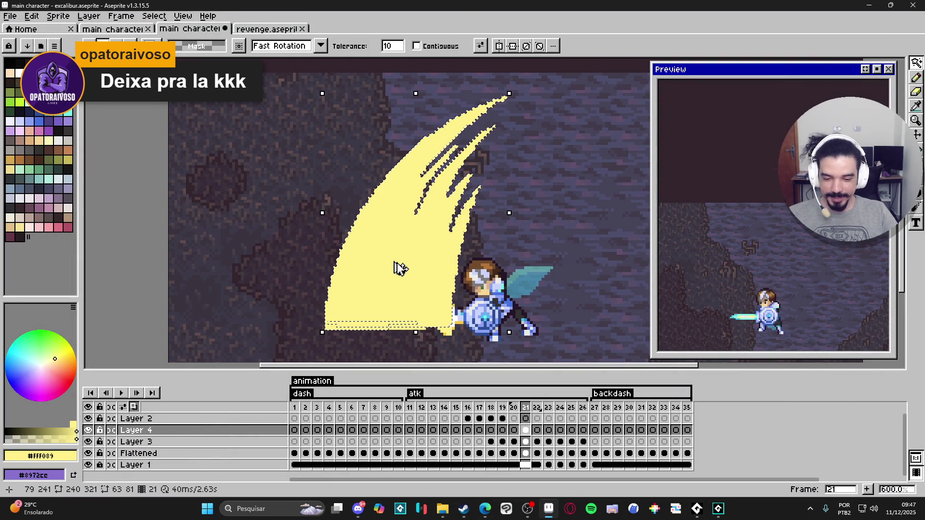
key(b)
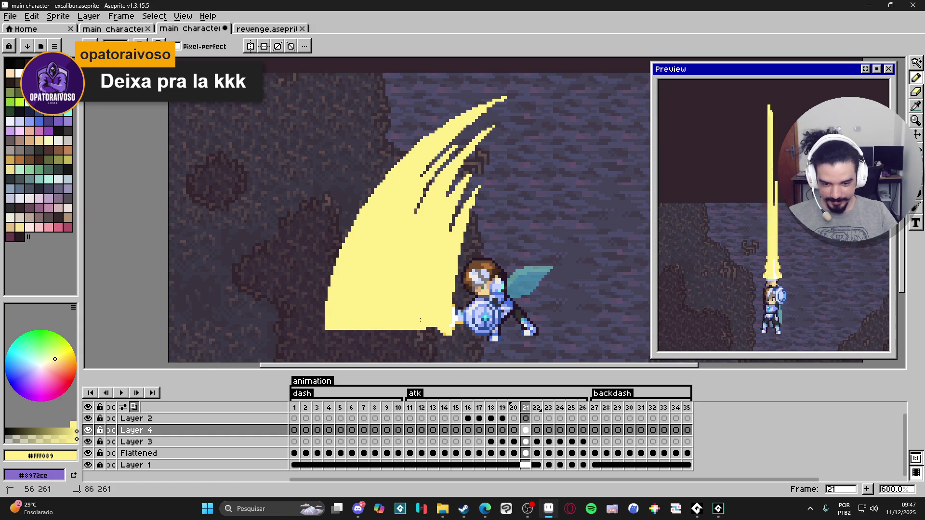
key(w)
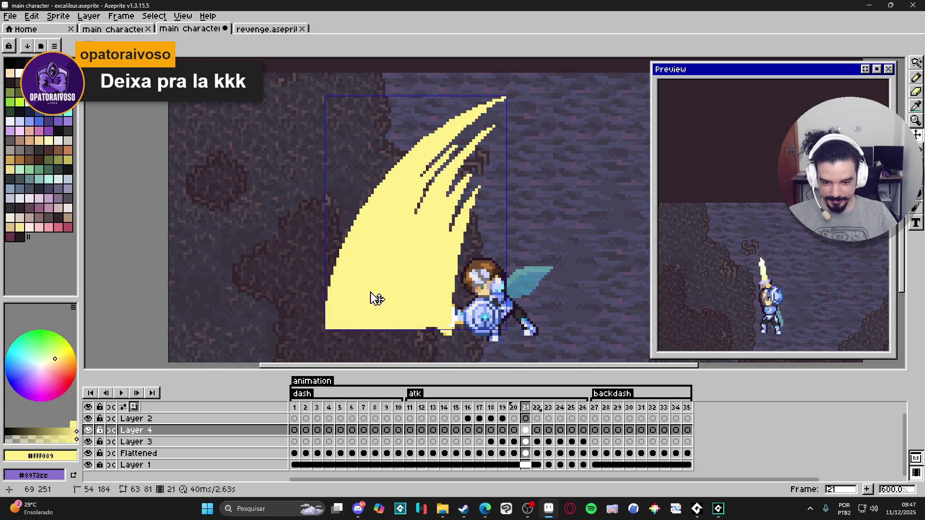
click(373, 299)
key(ctrl+d)
key(b)
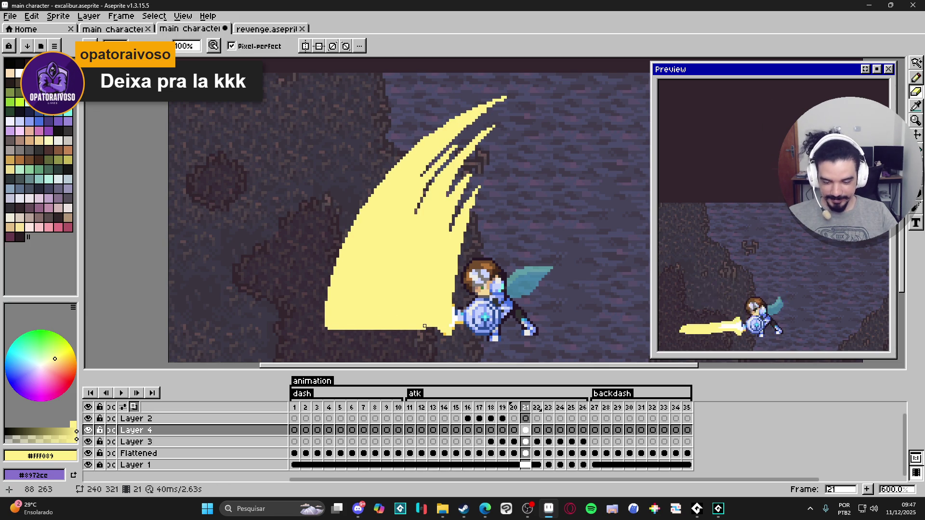
key(w)
click(432, 303)
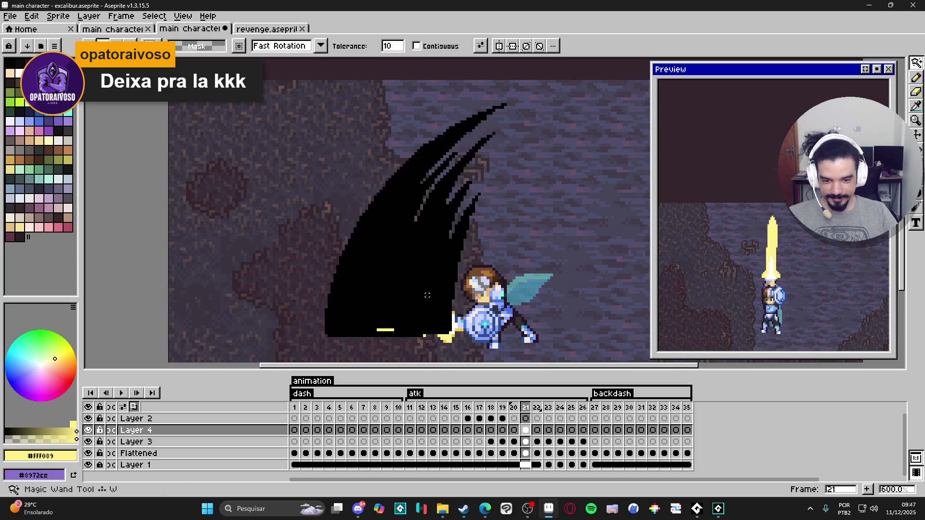
Outline the slash's interior in white and bucket-fill its lower body white.
key(ctrl+d)
key(b)
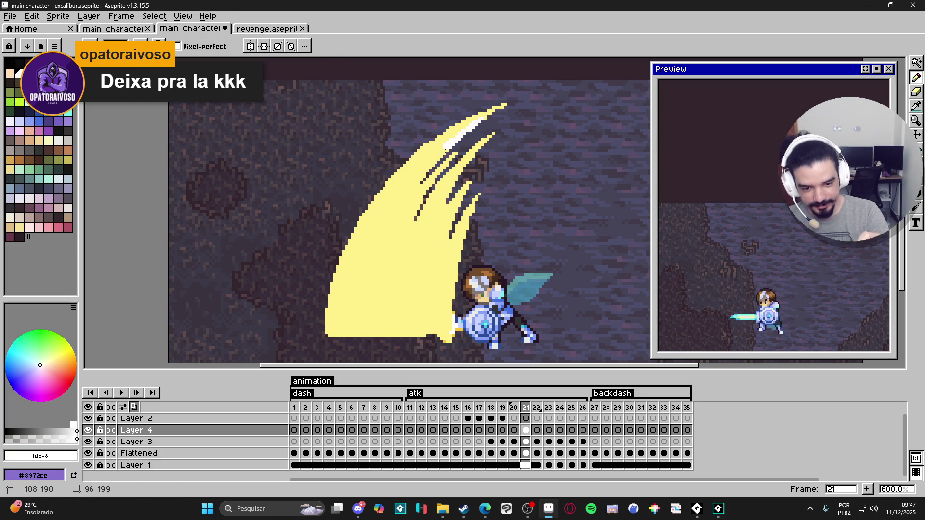
drag(482, 120, 347, 333)
mouse_move(422, 181)
mouse_down()
mouse_move(404, 226)
mouse_move(450, 238)
mouse_move(465, 224)
mouse_move(453, 332)
mouse_up()
drag(450, 301, 439, 332)
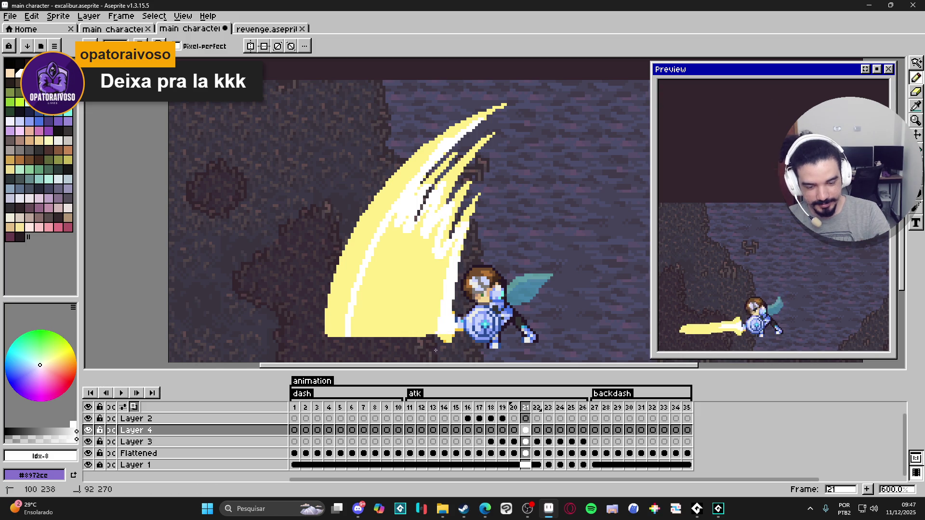
key(g)
click(395, 299)
key(b)
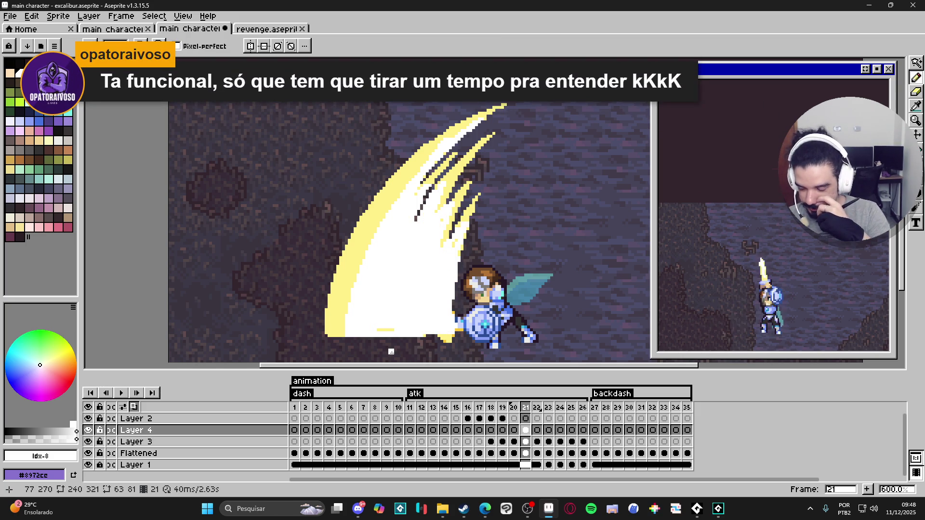
Paint a pale yellow #FFF089 strip along the right edge, then resample white #FFFFFF.
alt+click(457, 270)
drag(453, 269, 450, 347)
scroll(450, 344, down, 1)
key(alt)
alt+click(423, 308)
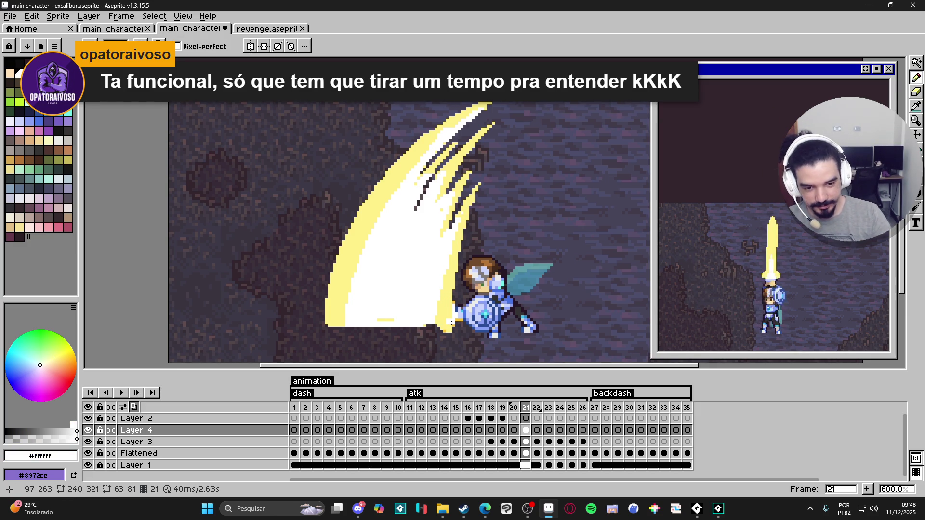
scroll(451, 323, down, 1)
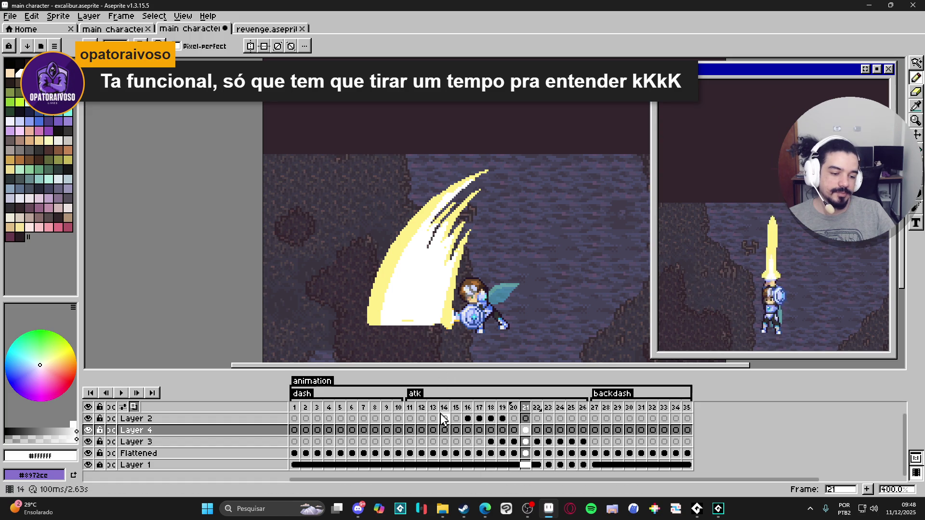
click(514, 408)
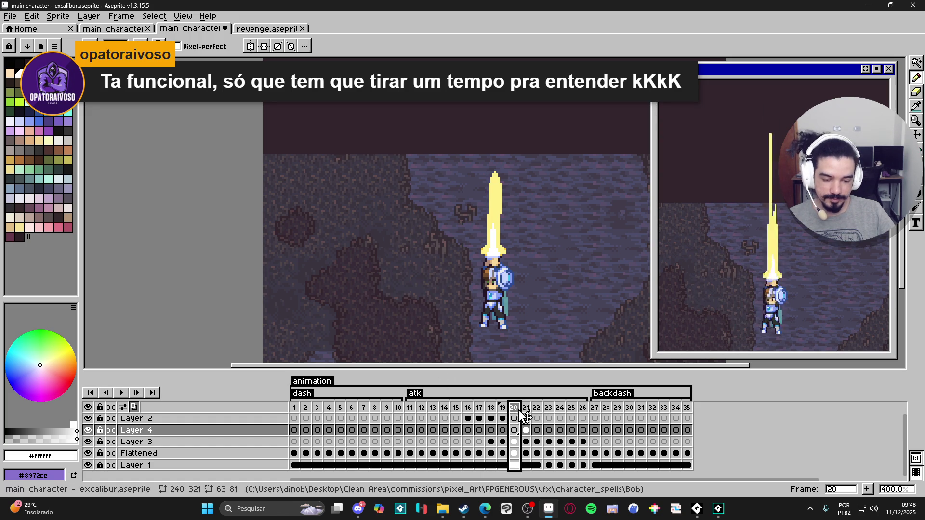
click(526, 409)
click(514, 409)
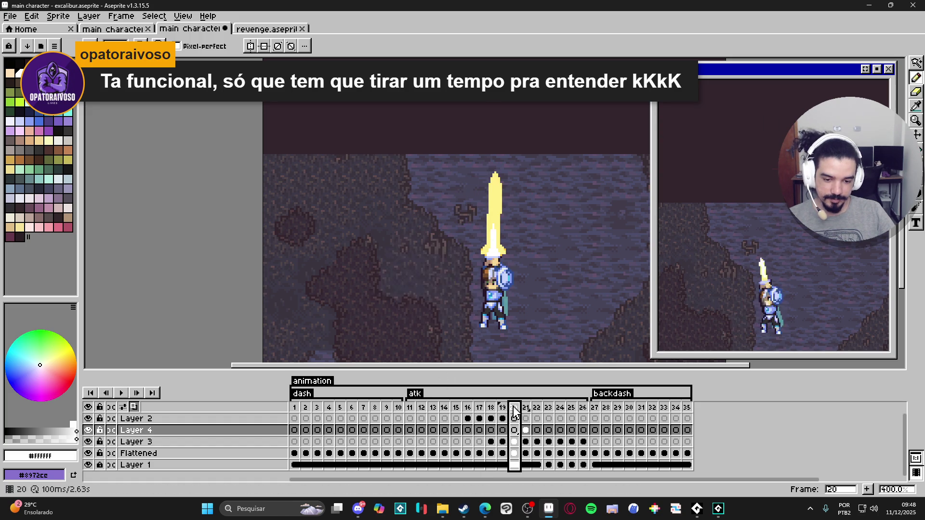
click(526, 409)
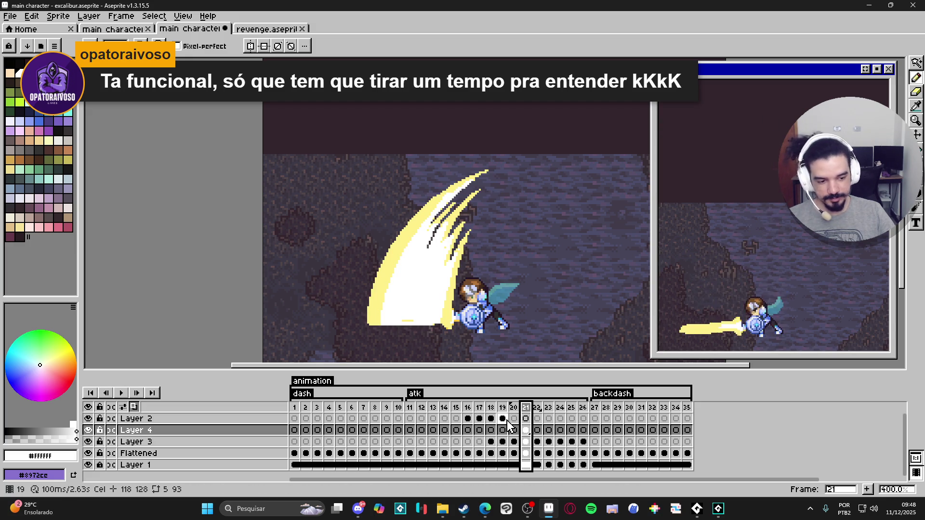
click(514, 408)
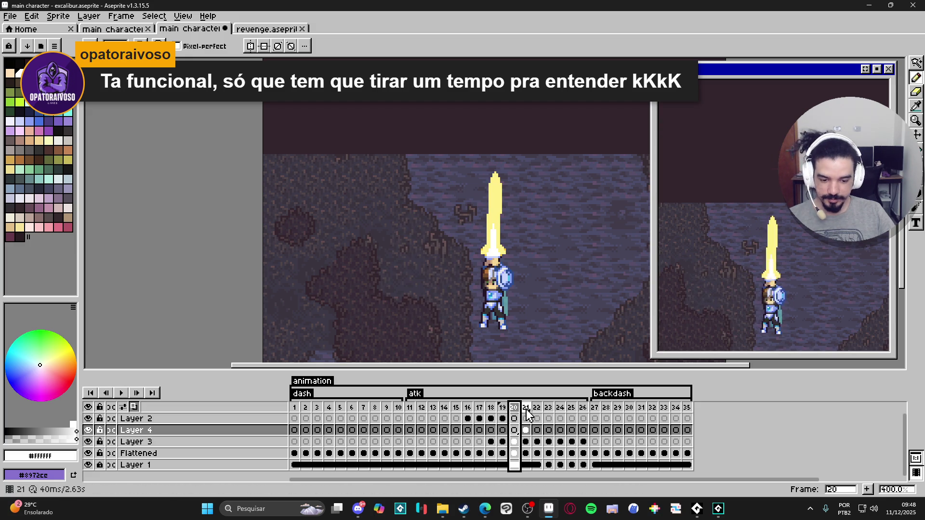
click(527, 410)
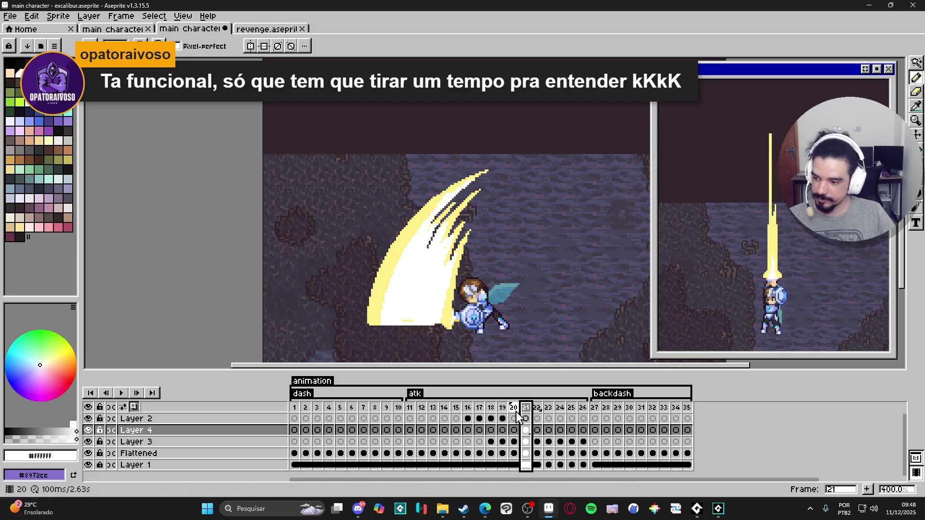
scroll(412, 270, up, 1)
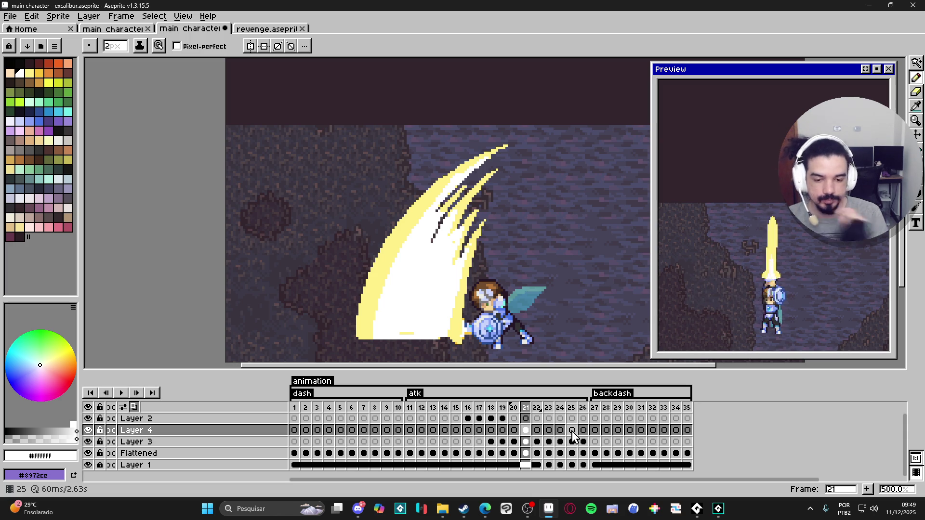
scroll(454, 246, up, 2)
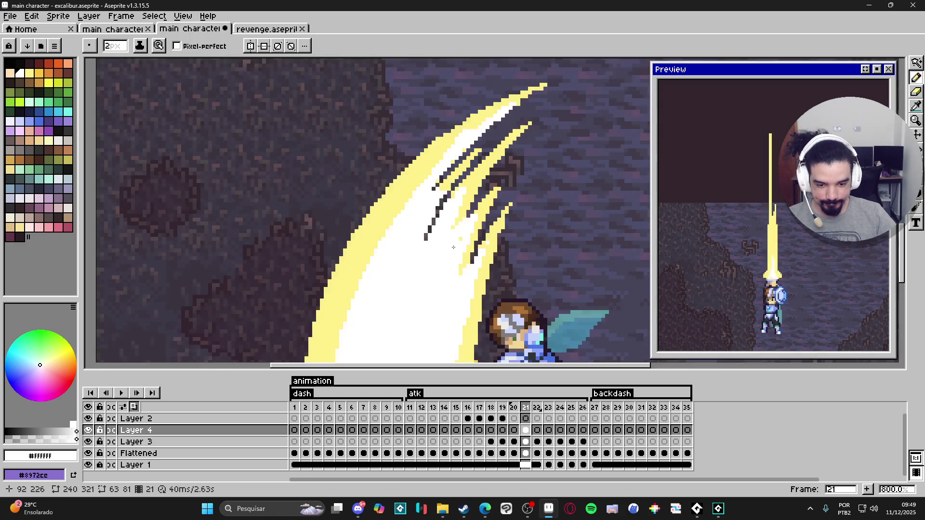
scroll(433, 270, down, 2)
scroll(407, 297, up, 3)
key(v)
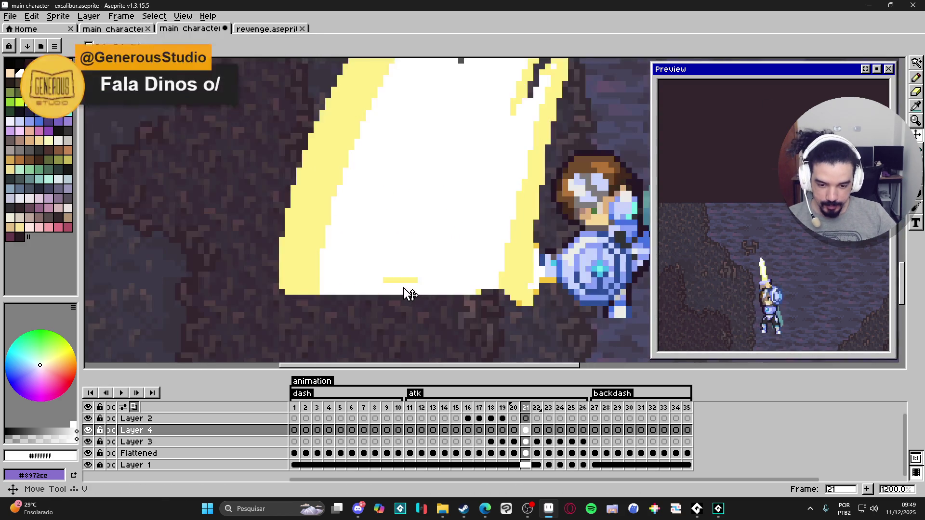
ctrl+click(410, 285)
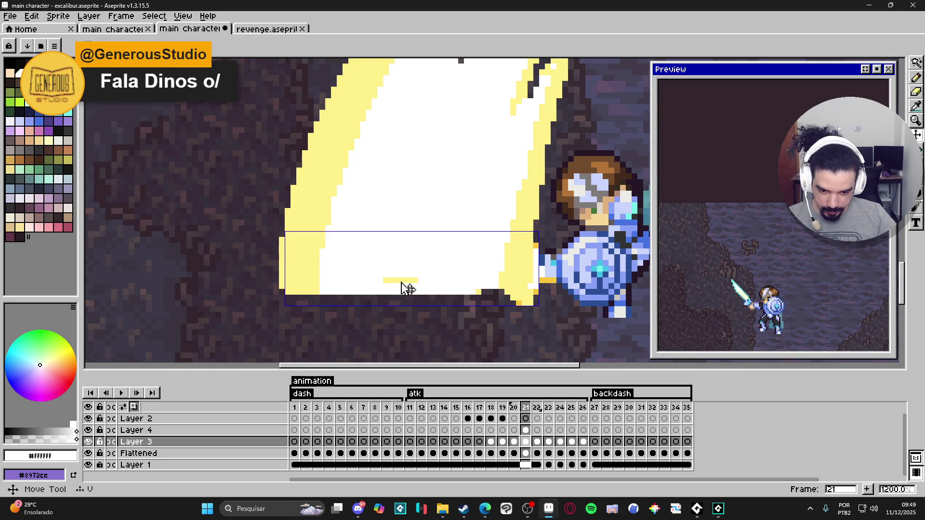
ctrl+click(414, 237)
key(b)
scroll(417, 241, up, 1)
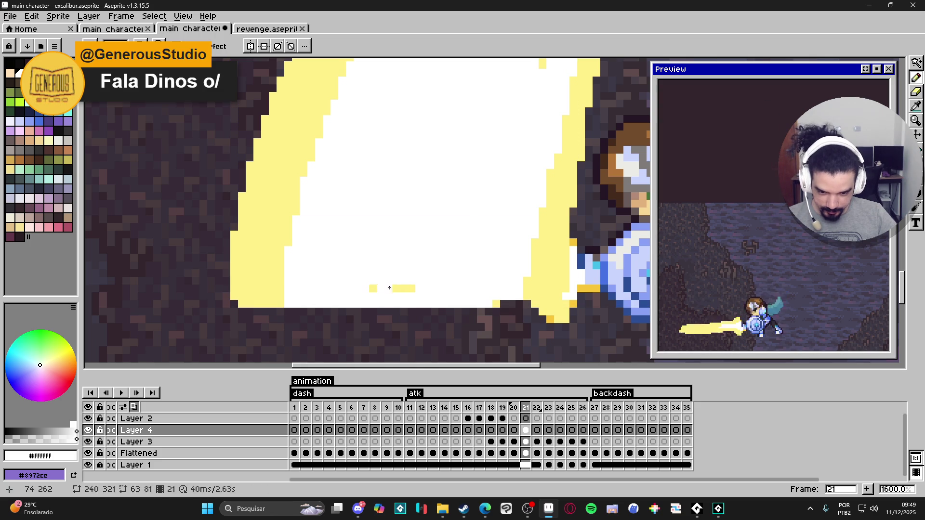
scroll(393, 303, down, 4)
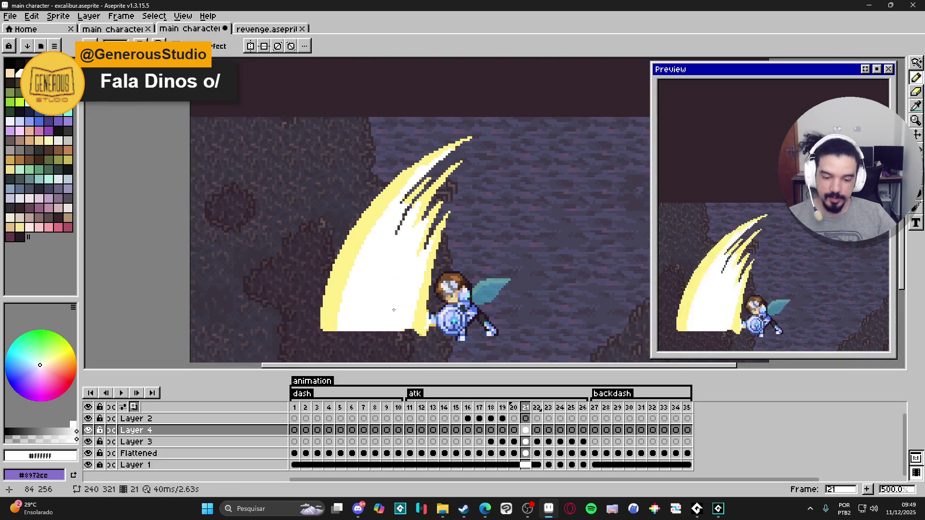
scroll(393, 310, down, 1)
key(v)
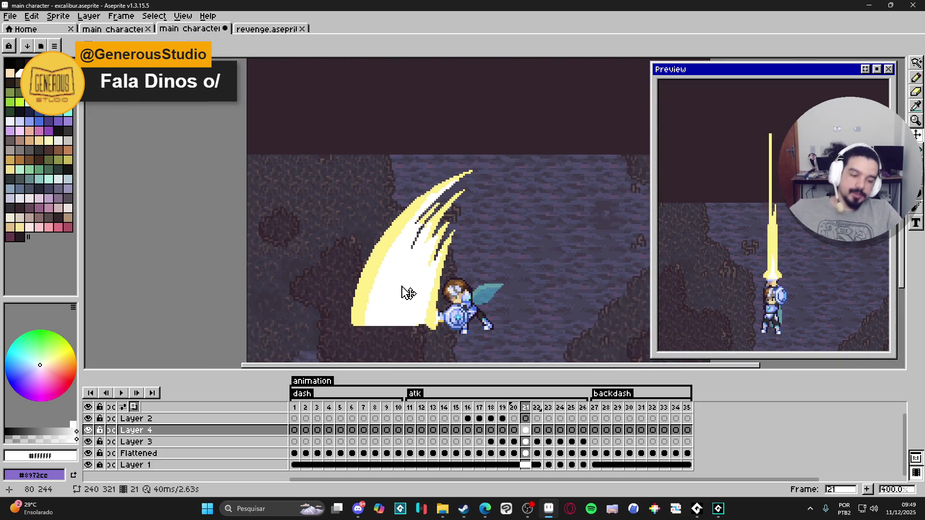
scroll(408, 292, down, 1)
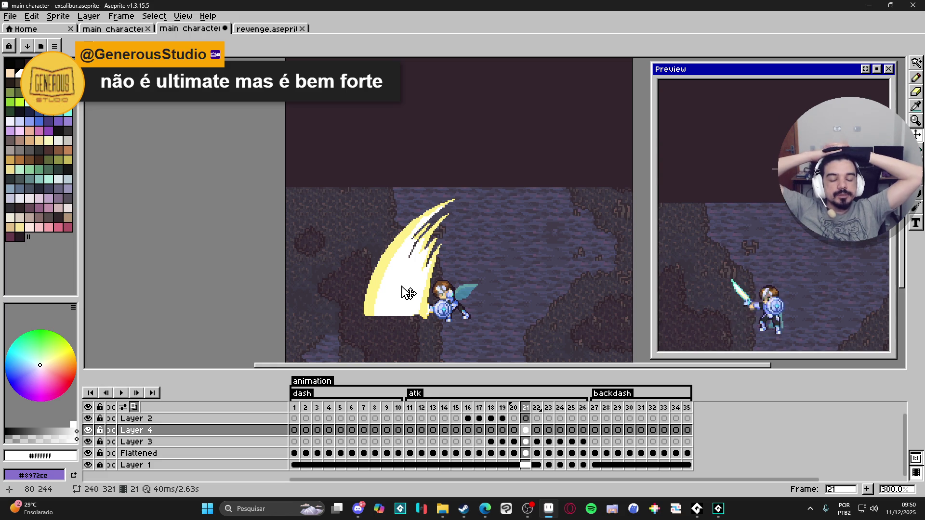
Flood-fill the slash's outer yellow left rim with white on frame 21.
key(b)
scroll(424, 287, up, 2)
scroll(426, 283, up, 1)
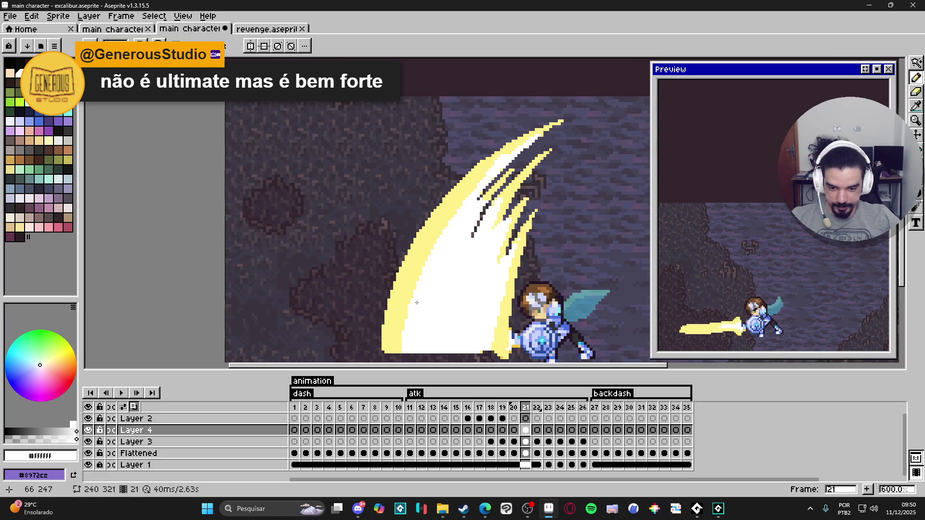
key(g)
click(396, 340)
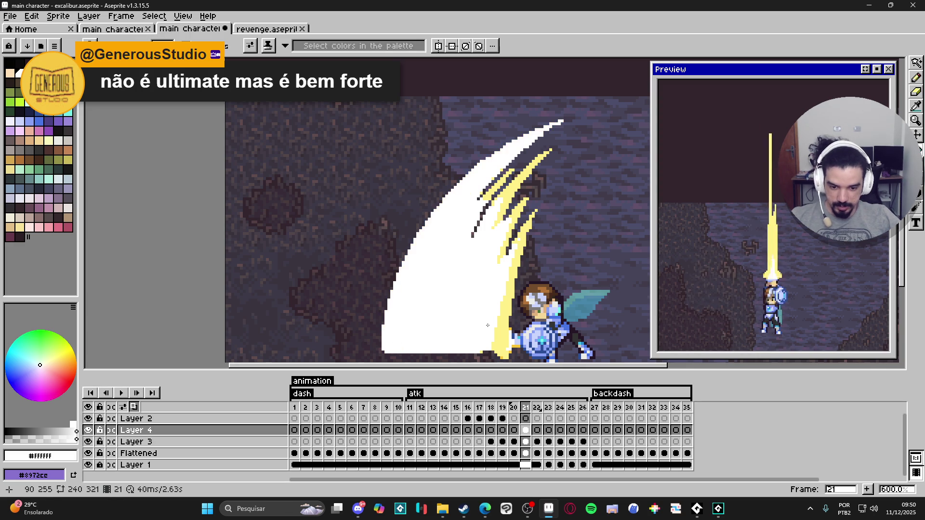
scroll(481, 268, up, 1)
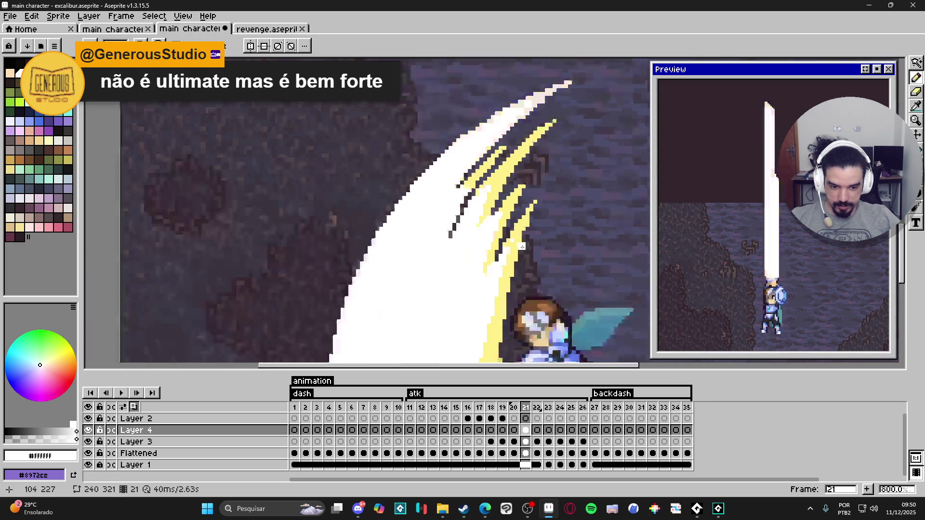
scroll(522, 250, down, 4)
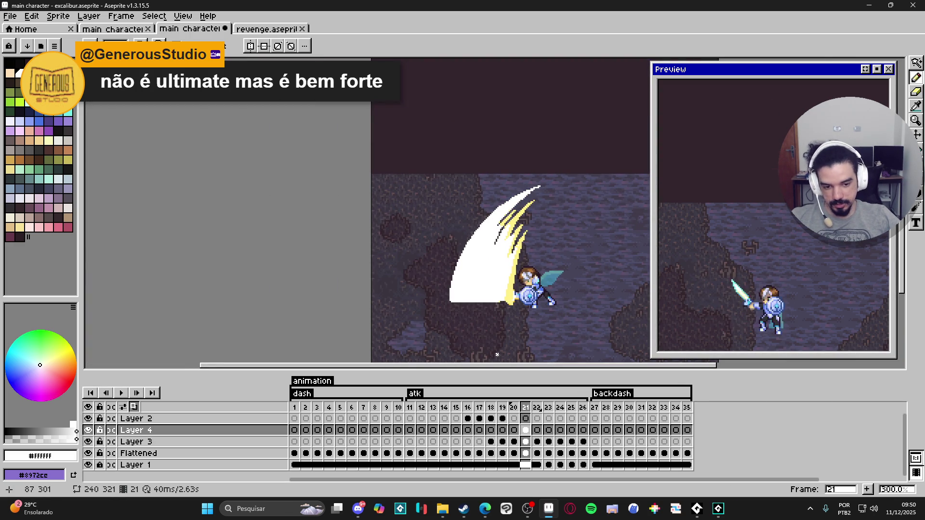
Hide the cave background layer and zoom in on frame 22.
click(87, 465)
click(537, 430)
scroll(482, 260, up, 2)
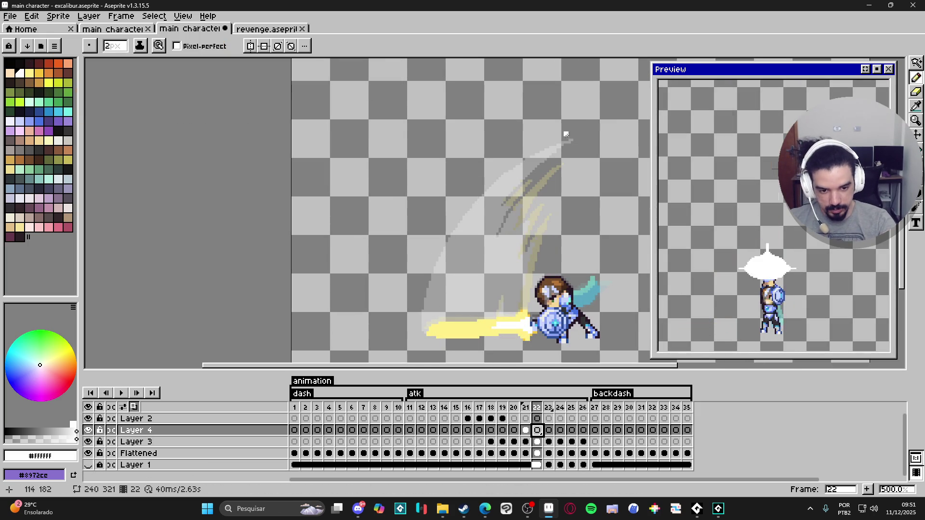
Draw a long jagged white curve along the sword arc, with inner strokes and a closed bottom edge.
mouse_move(518, 176)
mouse_down()
mouse_move(494, 200)
mouse_move(443, 291)
mouse_move(433, 332)
mouse_up()
drag(509, 191, 475, 245)
drag(493, 214, 468, 288)
drag(502, 231, 475, 268)
mouse_move(510, 226)
mouse_down()
mouse_move(499, 266)
mouse_move(516, 316)
mouse_up()
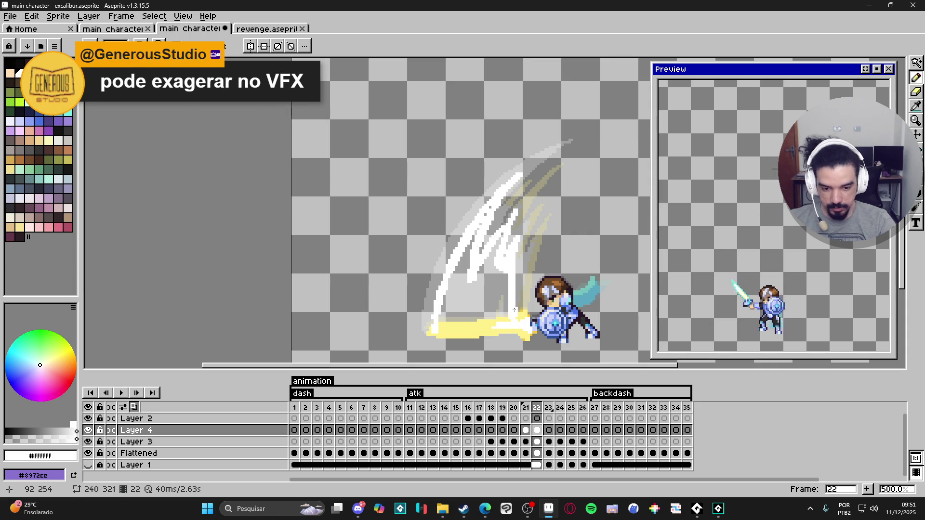
drag(496, 321, 438, 326)
Bucket-fill the slash's remaining gaps solid white and erase stray pixels.
key(g)
click(482, 244)
key(b)
key(e)
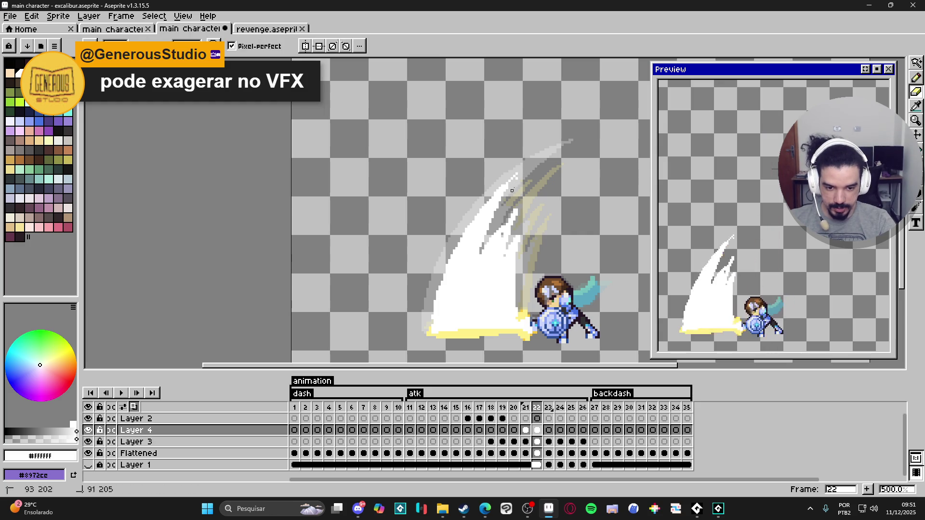
key(b)
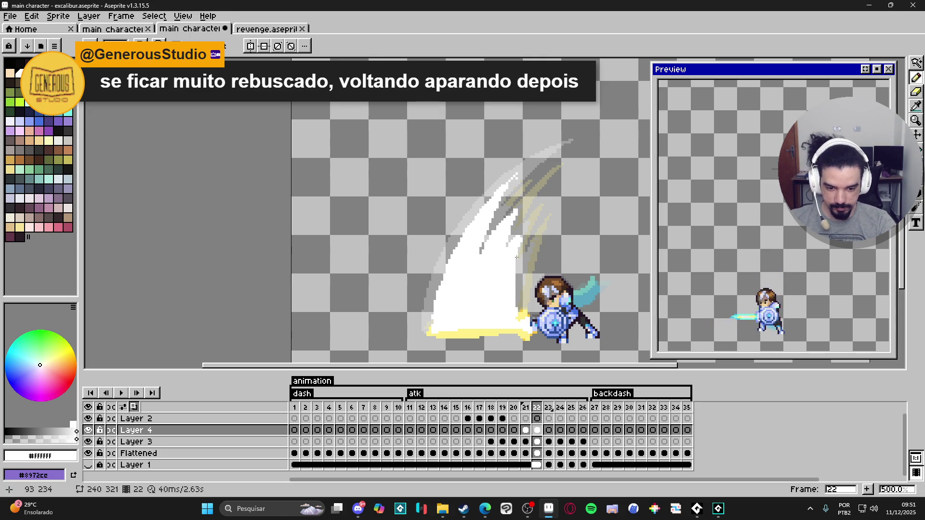
key(e)
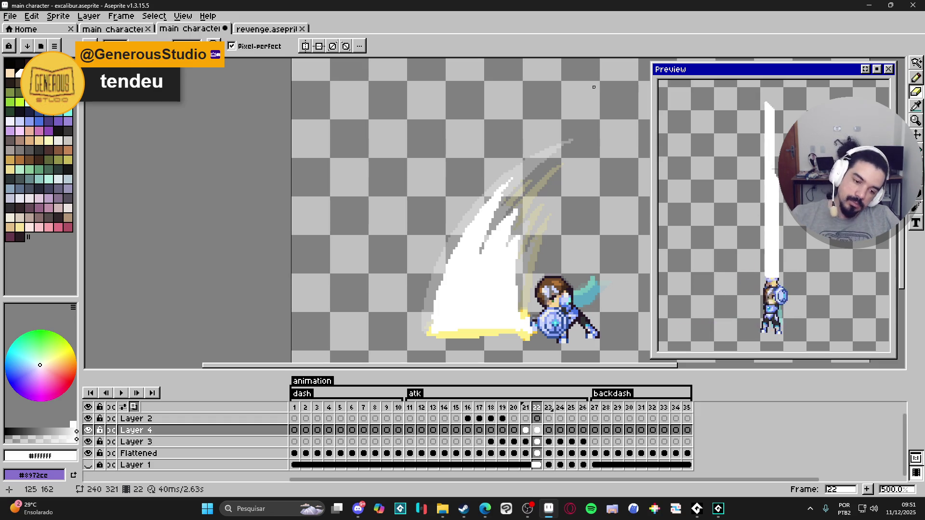
scroll(498, 183, up, 4)
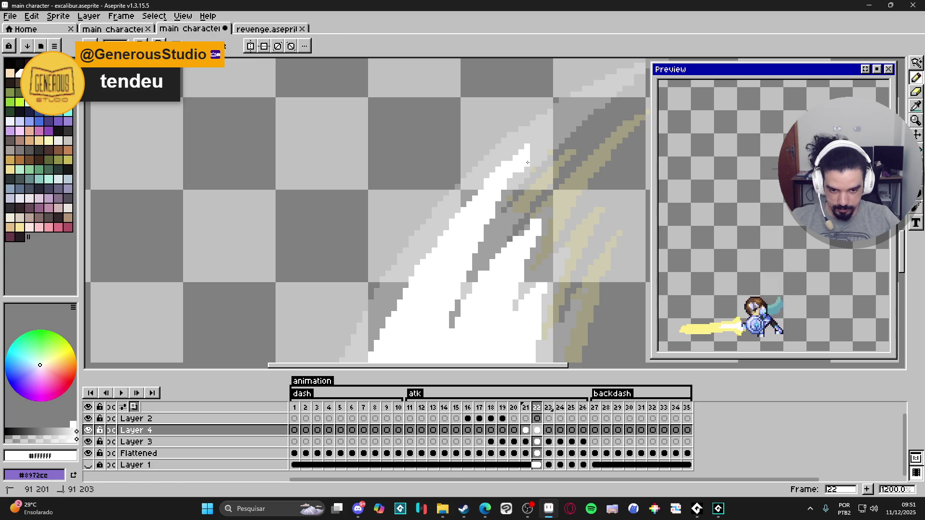
scroll(545, 188, down, 5)
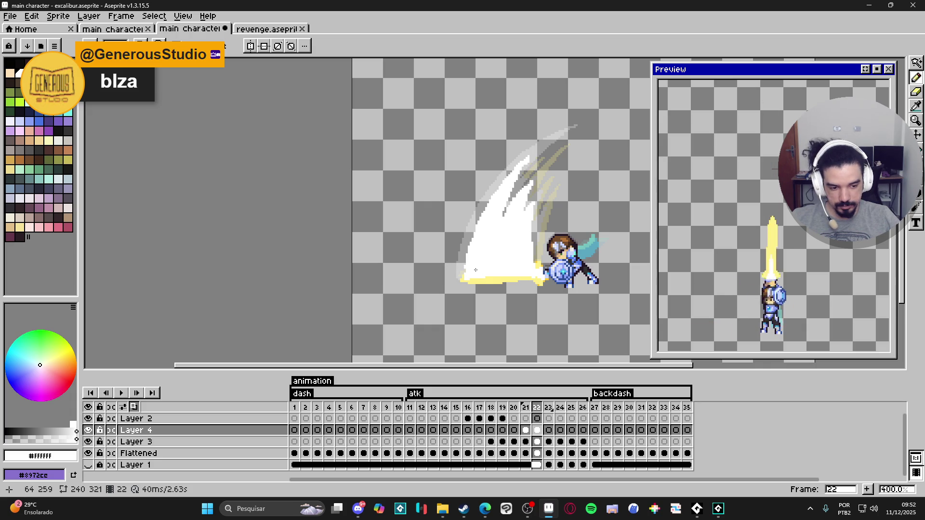
Set frame 26's duration to 100 ms, then play the atk animation to review it.
click(550, 409)
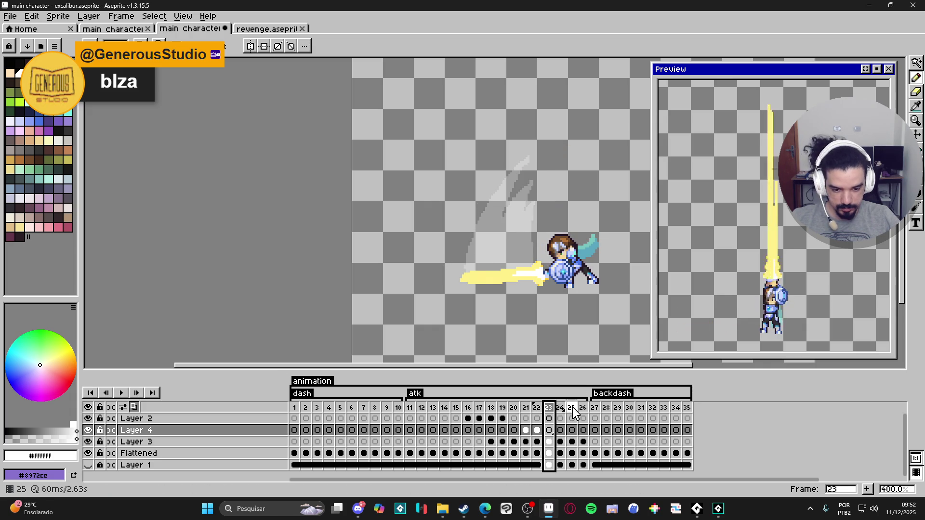
click(573, 410)
click(583, 412)
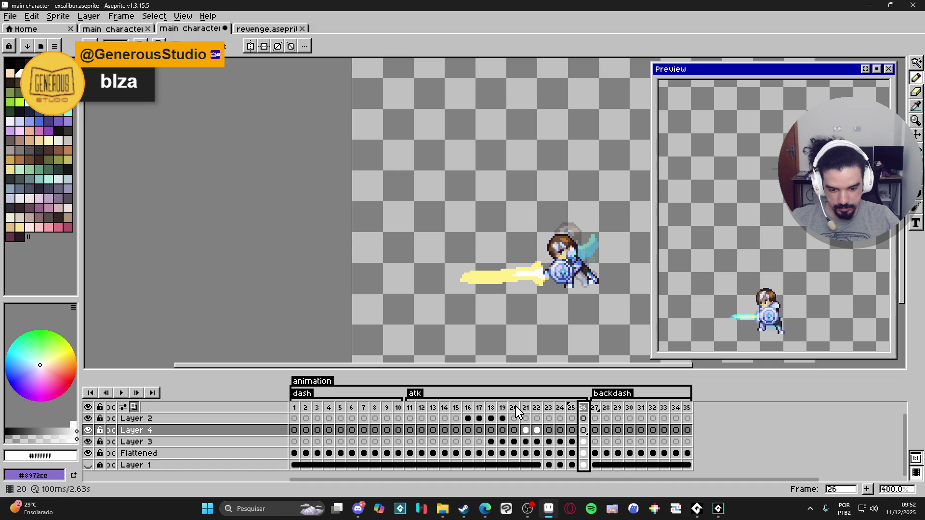
key(shift+p)
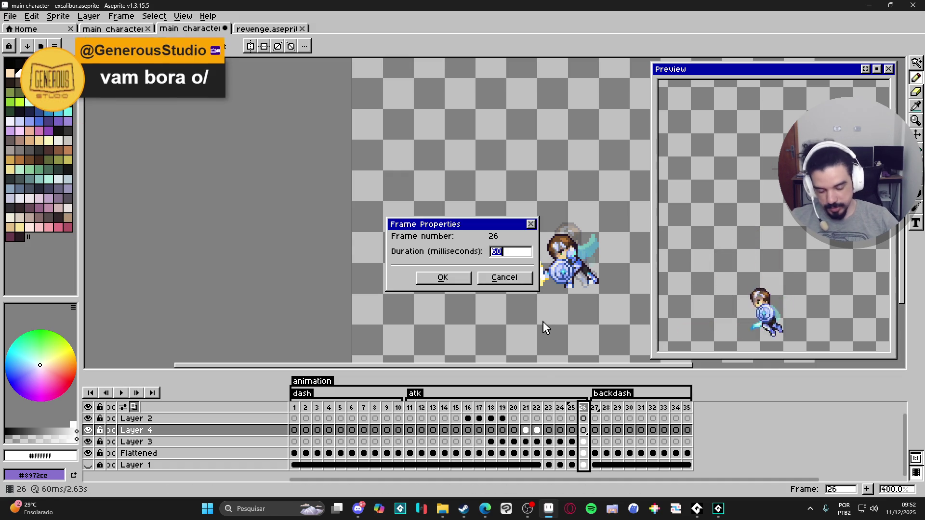
text(100)
key(Return)
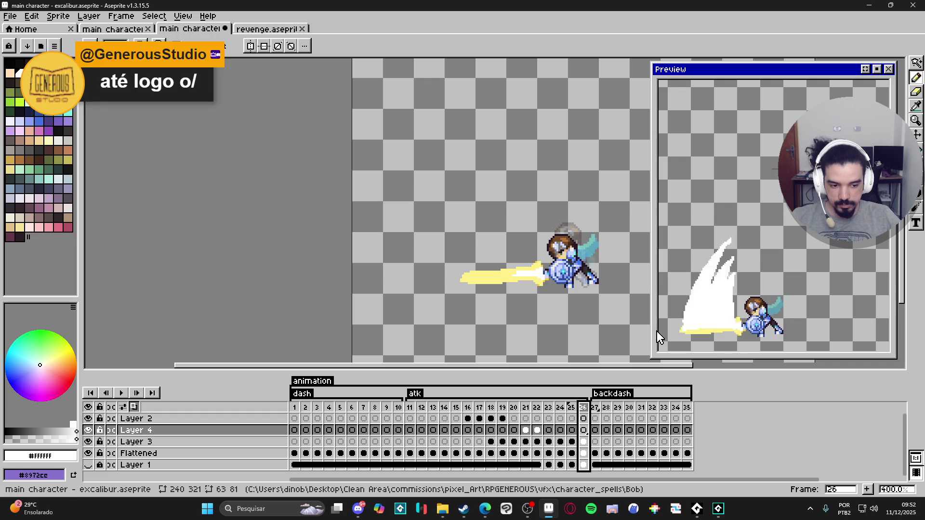
key(Return)
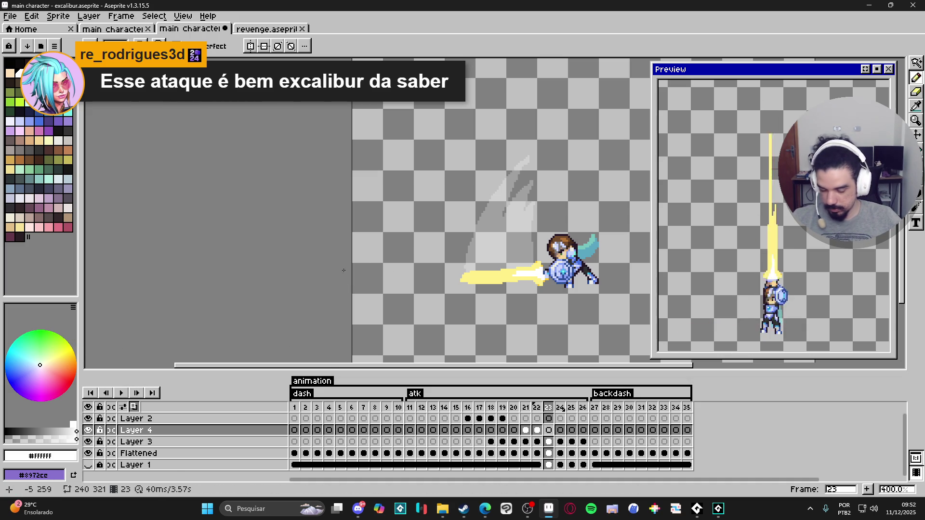
Zoom in and draw two parallel curved white strokes for frame 23's slash, filling between them.
scroll(493, 222, up, 2)
scroll(492, 222, up, 1)
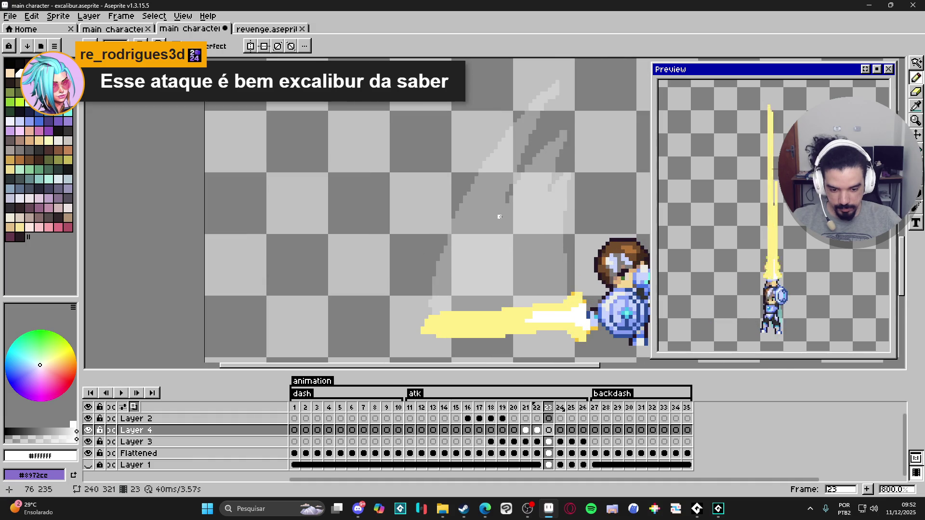
mouse_move(506, 159)
mouse_down()
mouse_move(475, 207)
mouse_move(464, 315)
mouse_up()
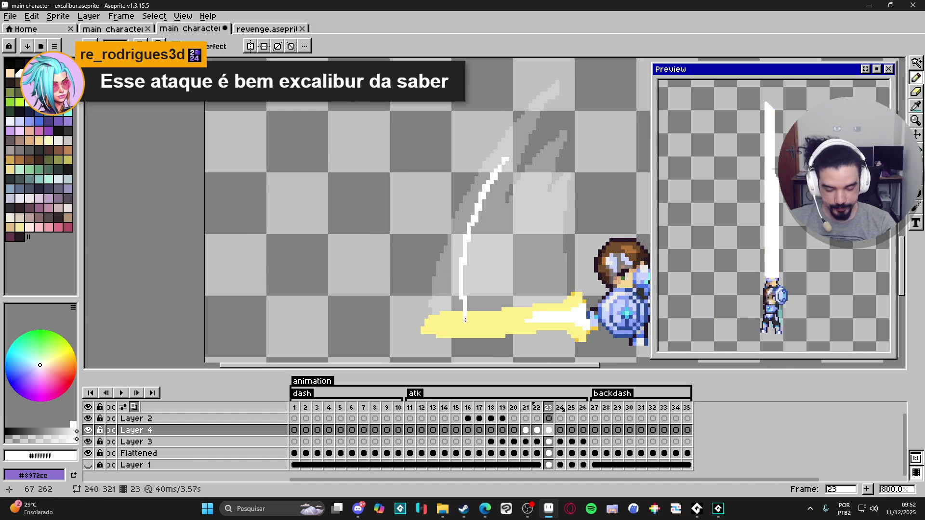
mouse_move(510, 154)
mouse_down()
mouse_move(480, 301)
mouse_move(466, 323)
mouse_up()
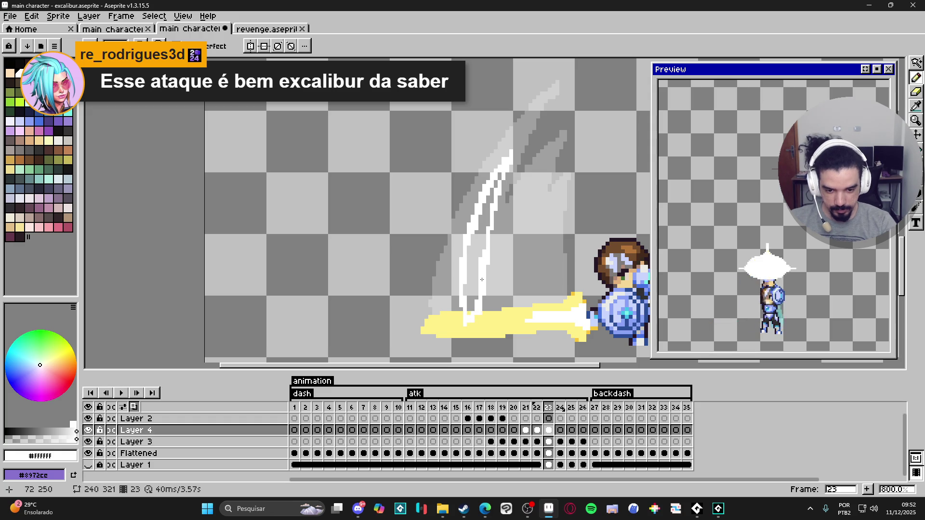
mouse_move(477, 256)
mouse_down()
mouse_move(472, 288)
mouse_move(473, 235)
mouse_move(468, 288)
mouse_up()
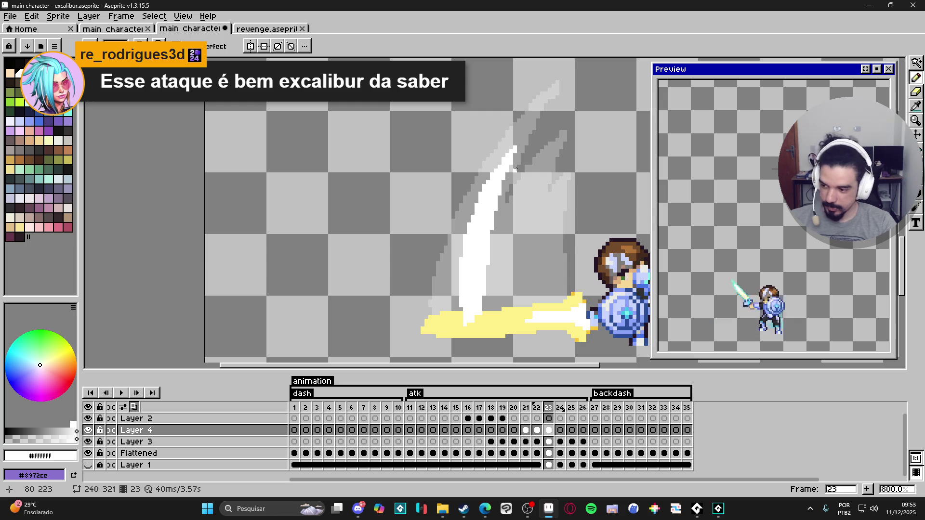
Add a thin white streak beside the slash, joining it to the slash and extending its tip.
mouse_move(518, 231)
mouse_down()
mouse_move(536, 179)
mouse_move(518, 227)
mouse_up()
drag(517, 265, 513, 282)
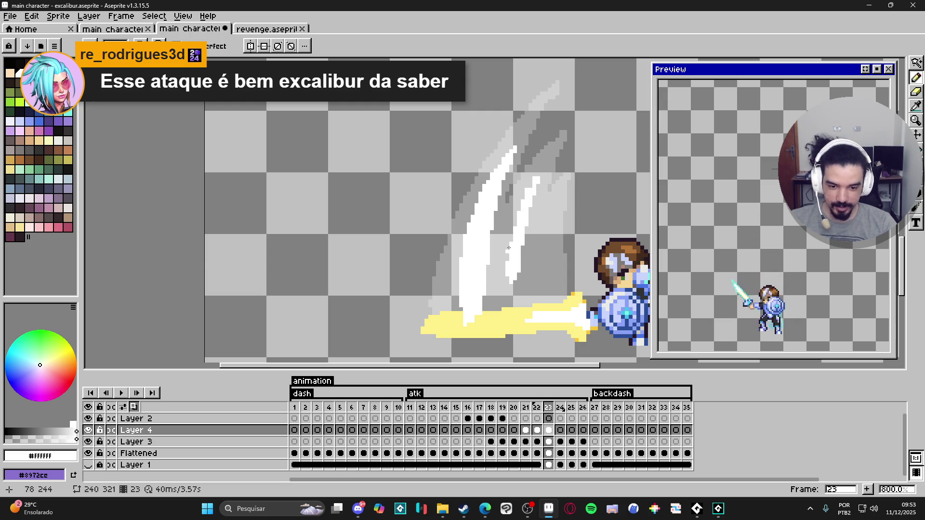
mouse_move(503, 236)
mouse_down()
mouse_move(498, 270)
mouse_move(501, 223)
mouse_up()
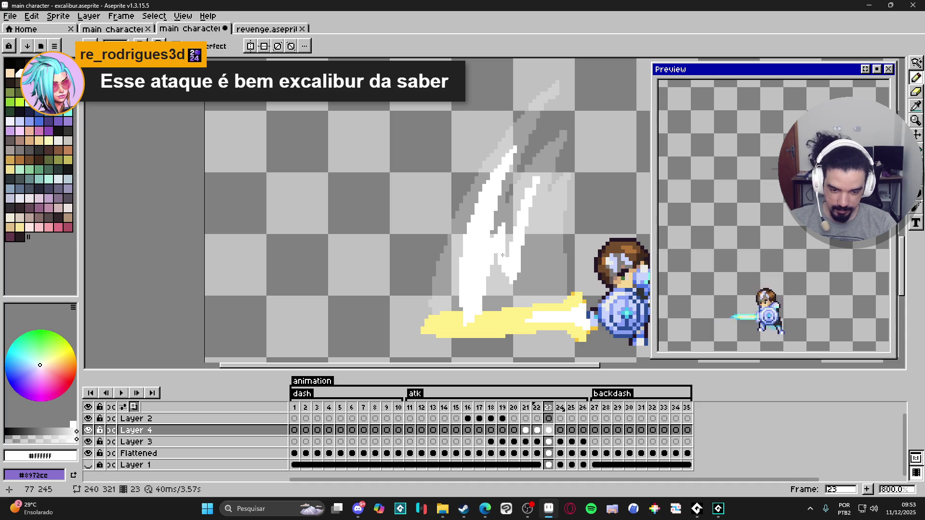
drag(514, 255, 528, 201)
click(541, 172)
Erase stray white pixels from the thin streak and touch it up.
key(e)
mouse_move(519, 277)
mouse_down()
mouse_move(519, 236)
mouse_move(516, 263)
mouse_move(545, 262)
mouse_move(540, 278)
mouse_move(553, 214)
mouse_up()
click(519, 274)
key(b)
click(515, 287)
key(e)
key(b)
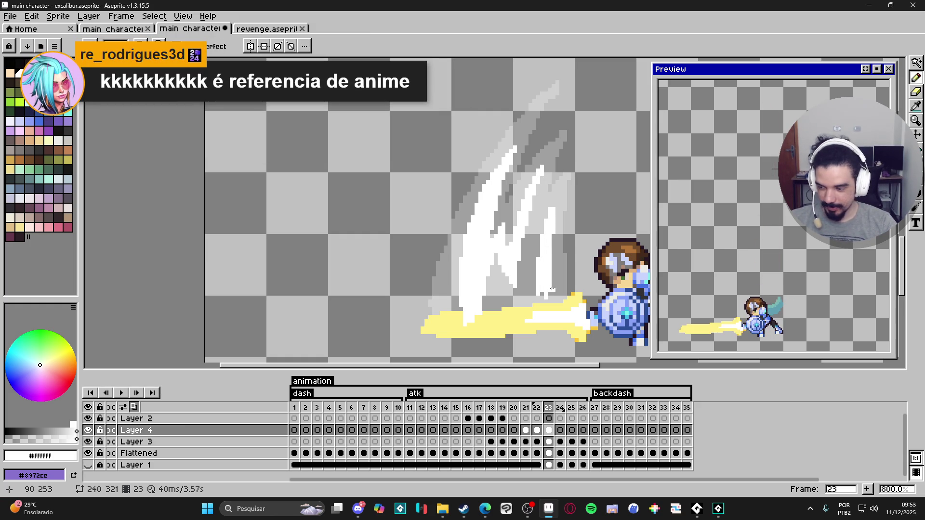
Draw a thin white stroke up the slash toward its tip, then zoom out.
drag(540, 302, 541, 305)
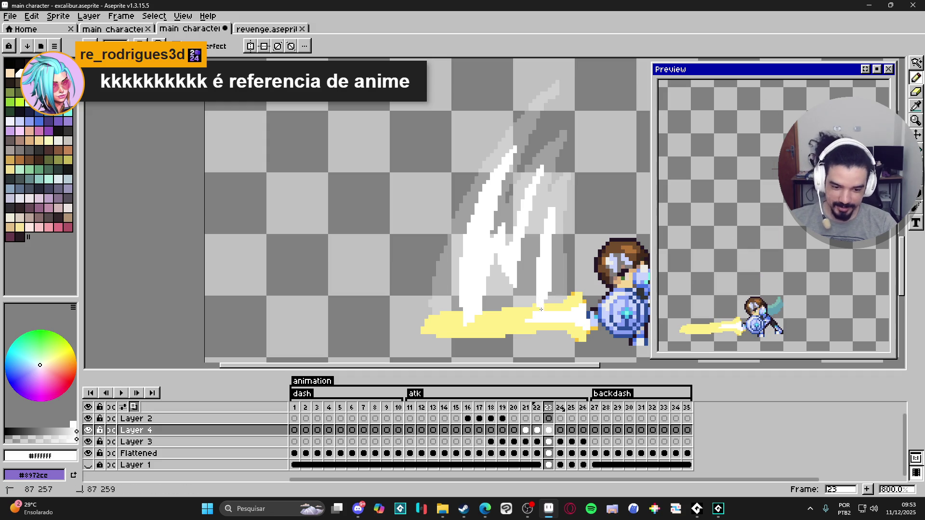
drag(552, 207, 552, 212)
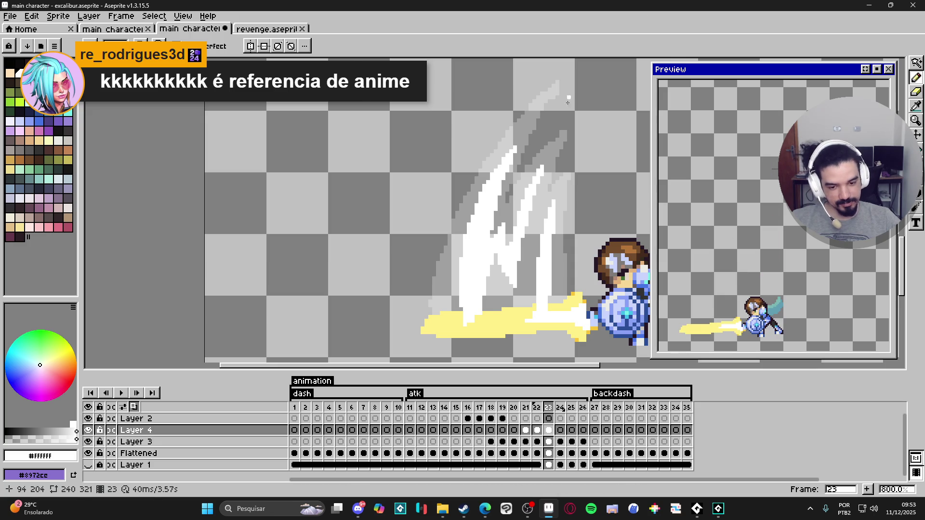
scroll(482, 241, down, 2)
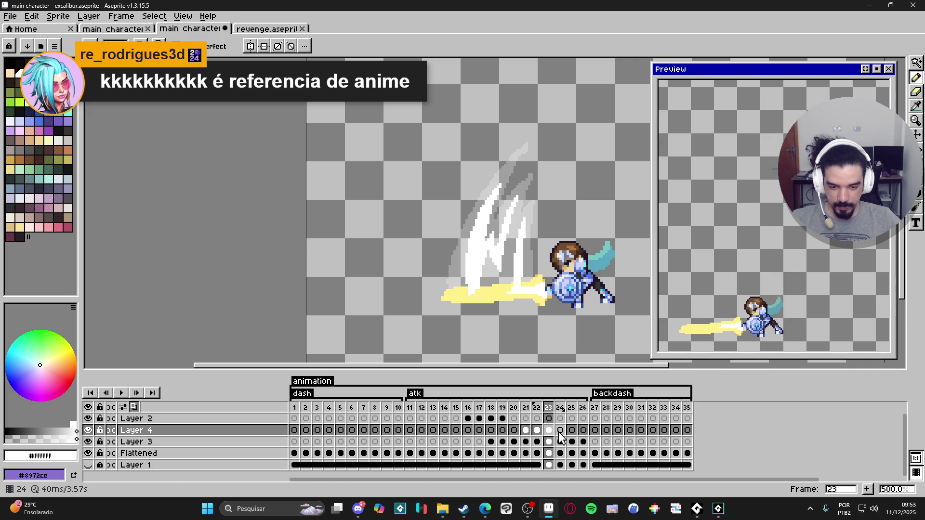
Return to frame 22 of the slash layer and clear the selection around the slash.
key(Left)
key(Left)
key(Left)
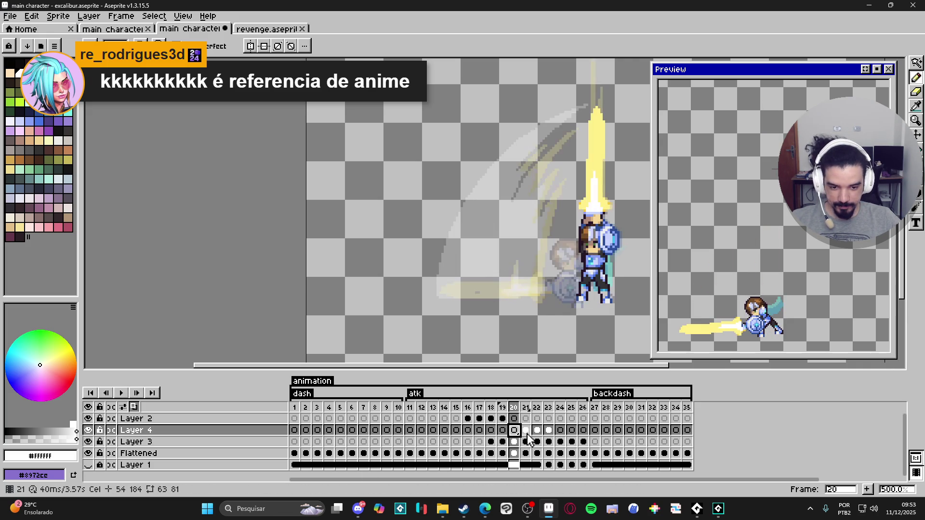
click(526, 431)
click(537, 431)
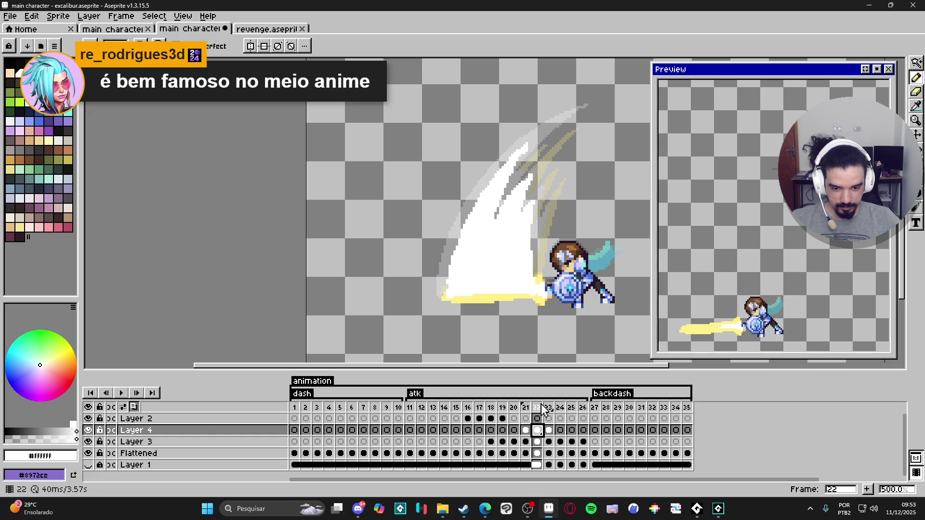
key(w)
scroll(497, 257, up, 1)
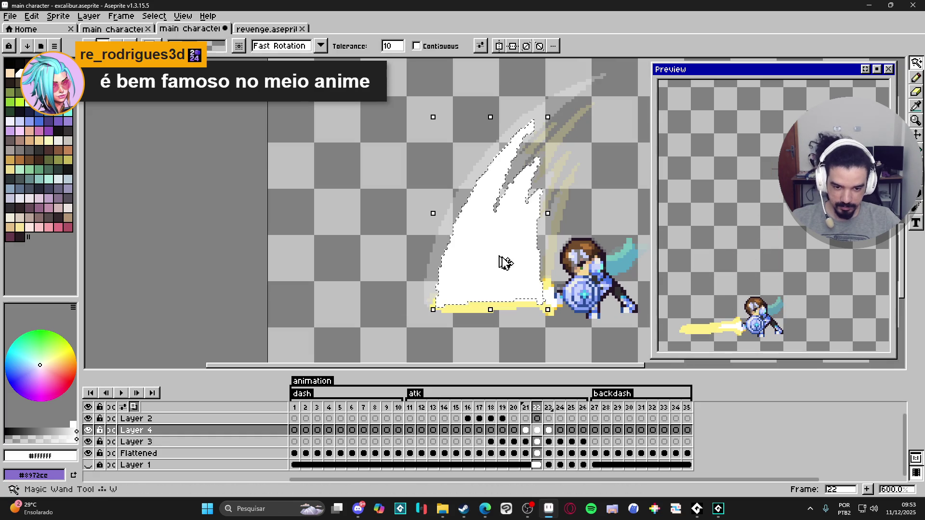
key(ctrl+d)
key(b)
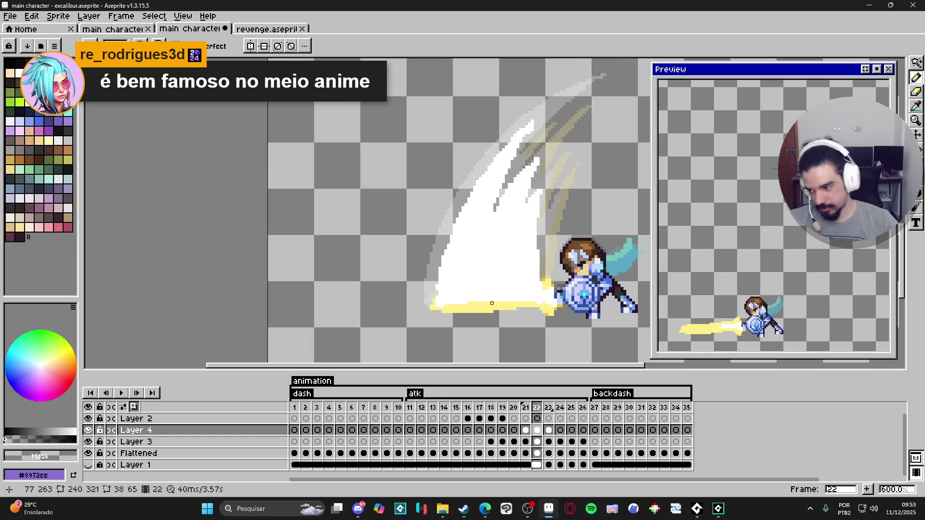
key(ctrl+z)
key(ctrl+d)
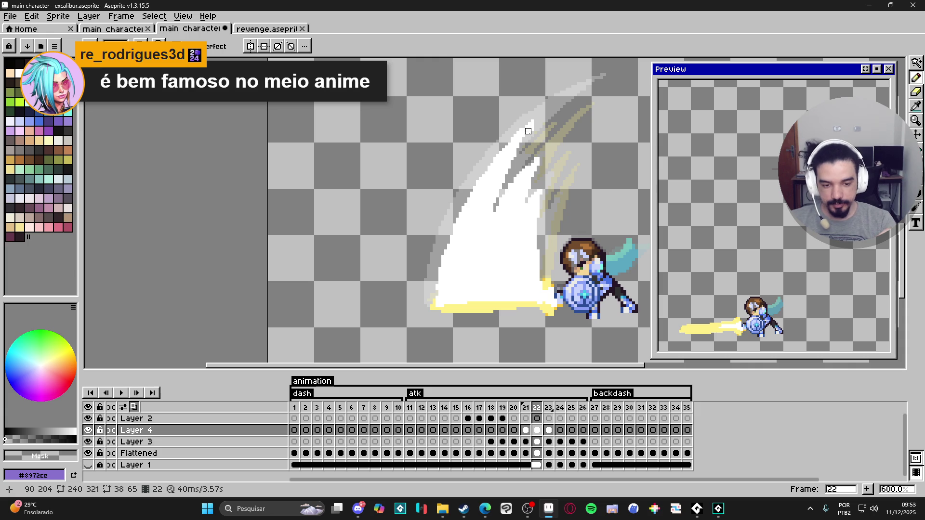
Sample the pale yellow #FFF089 from the sword glow using the All Layers eyedropper.
key(i)
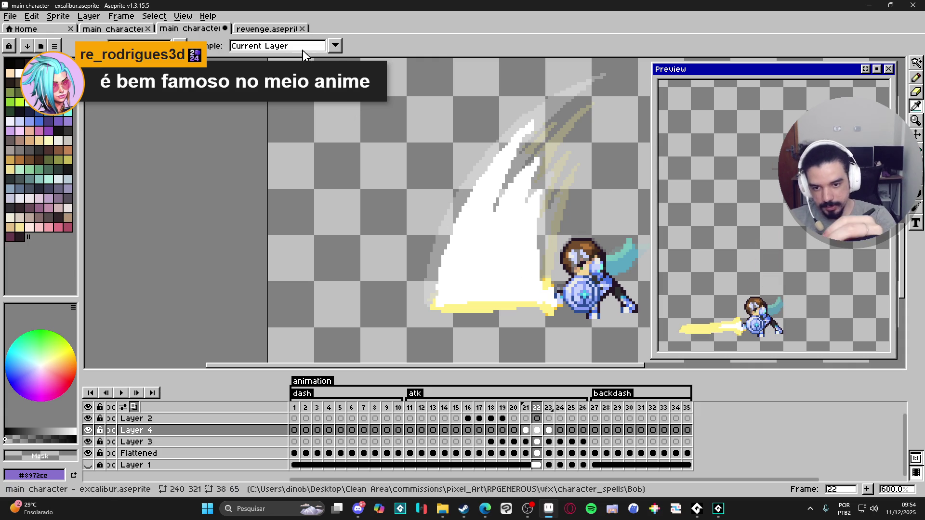
click(284, 60)
click(512, 143)
key(b)
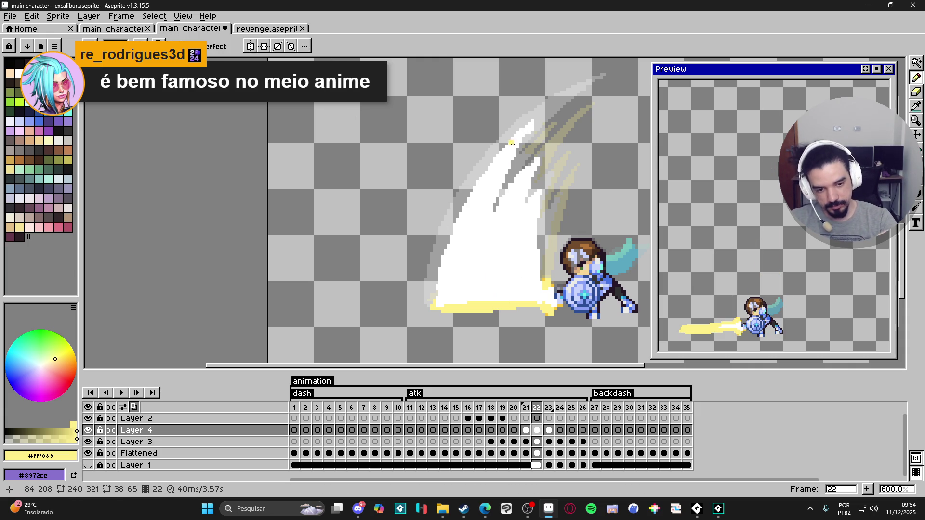
Paint yellow along the slash's left edge and inner streaks, then pick white again.
mouse_move(535, 116)
mouse_down()
mouse_move(465, 217)
mouse_move(455, 270)
mouse_move(473, 195)
mouse_up()
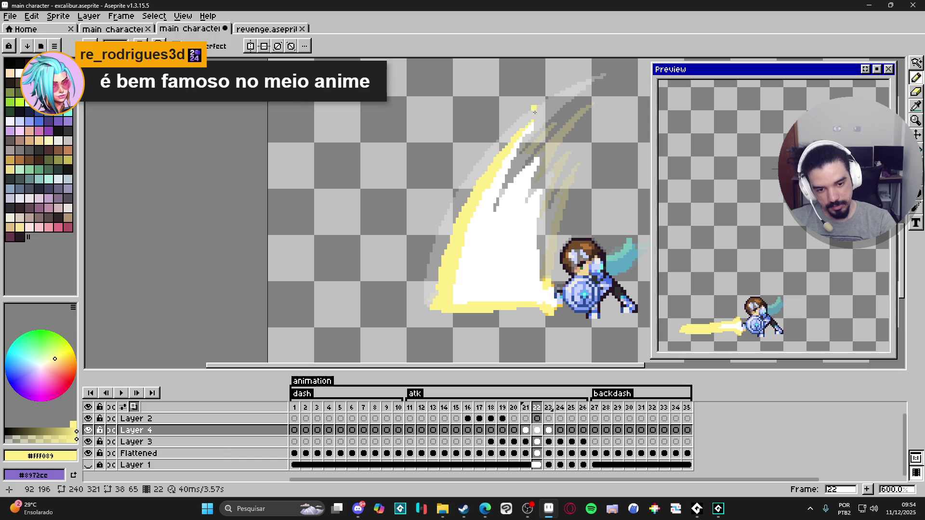
drag(532, 123, 489, 228)
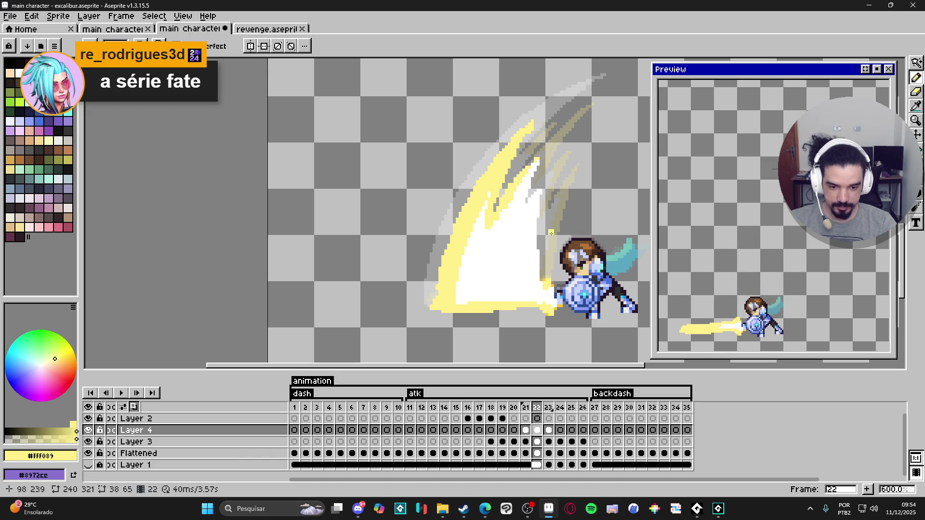
drag(541, 275, 534, 304)
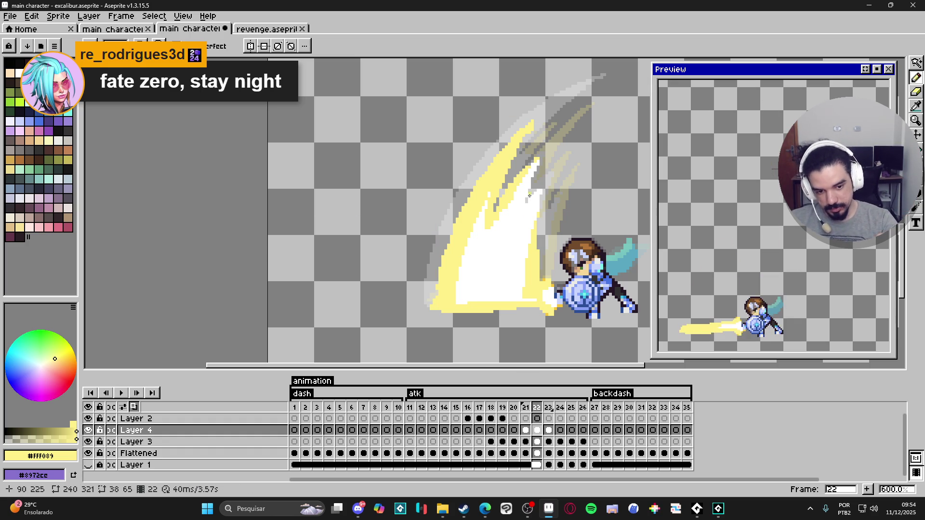
drag(539, 182, 539, 189)
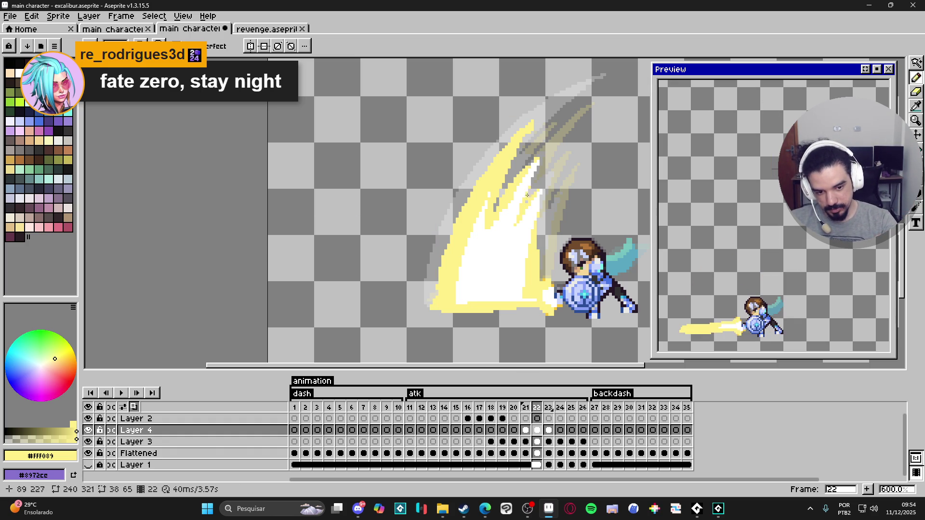
alt+click(530, 181)
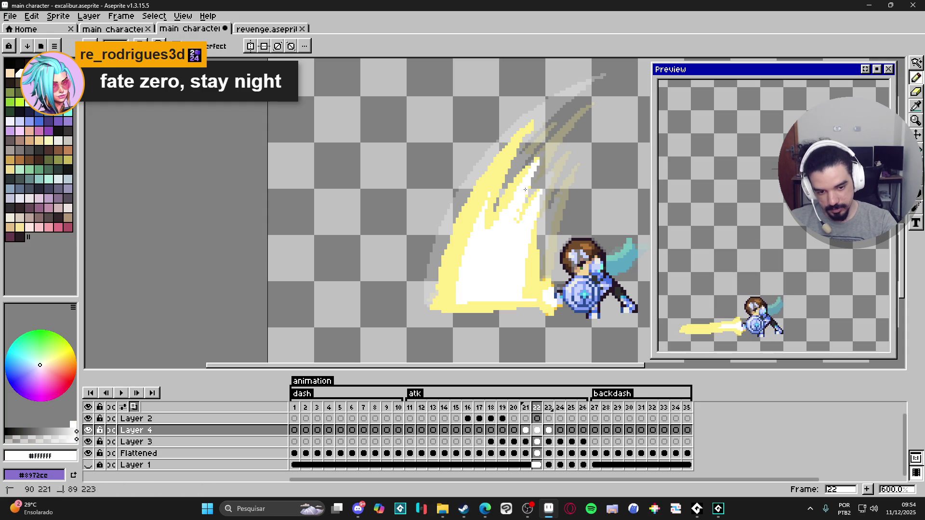
Bucket-fill frame 23's left white area and right white spike with yellow.
alt+click(534, 195)
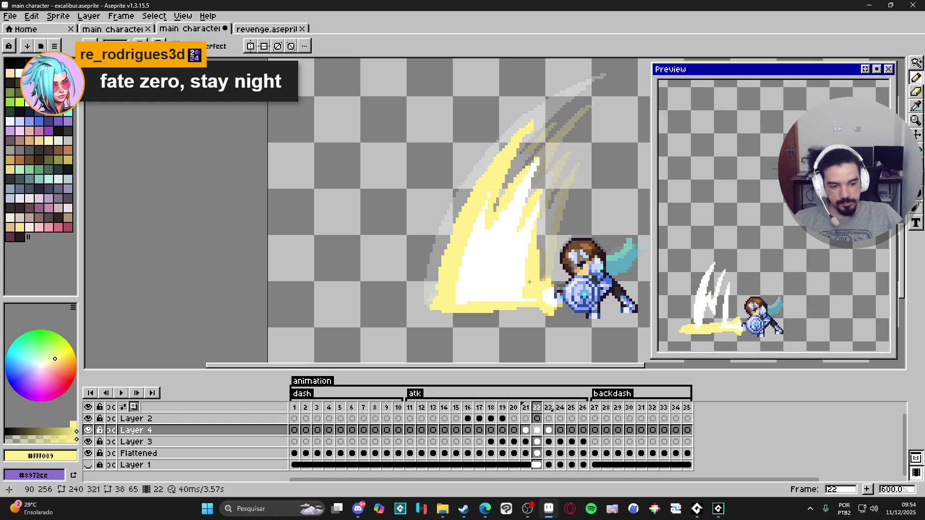
click(548, 429)
key(g)
click(492, 251)
click(524, 273)
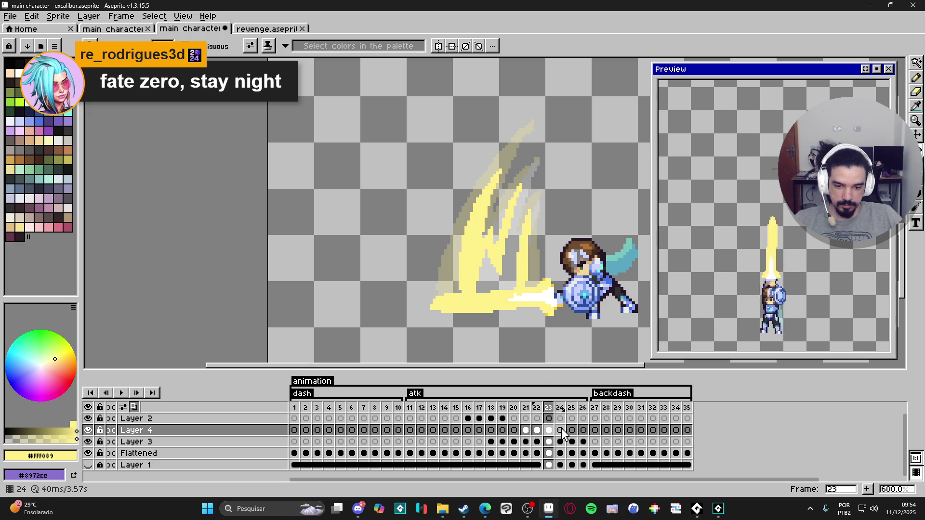
Check frame 24, then view frame 21 with the cave background visible again.
click(555, 407)
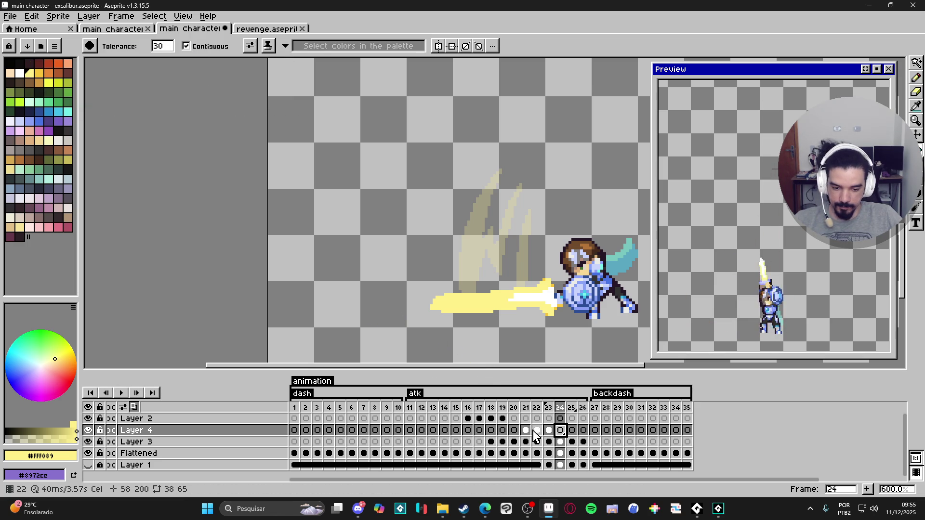
click(526, 430)
click(88, 465)
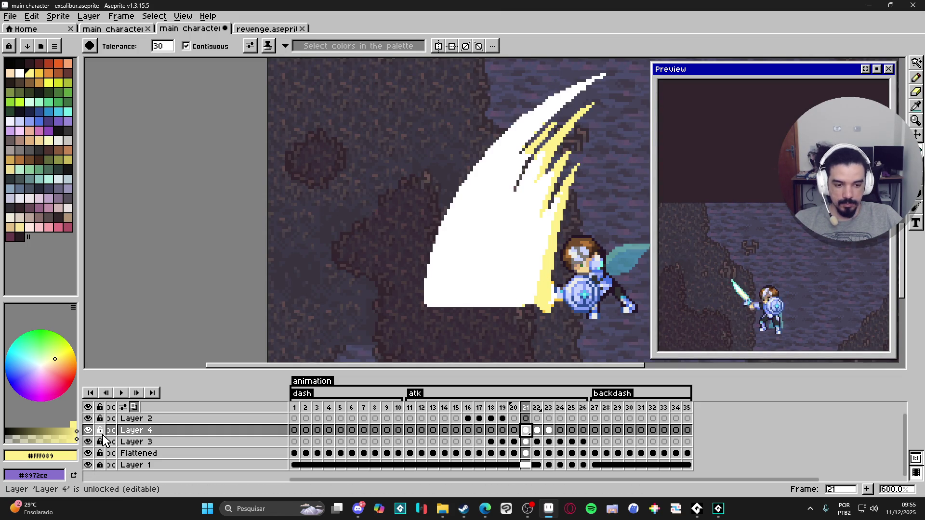
Go to frame 22 and zoom in on the slash's lower blade tip with the Pencil.
click(537, 430)
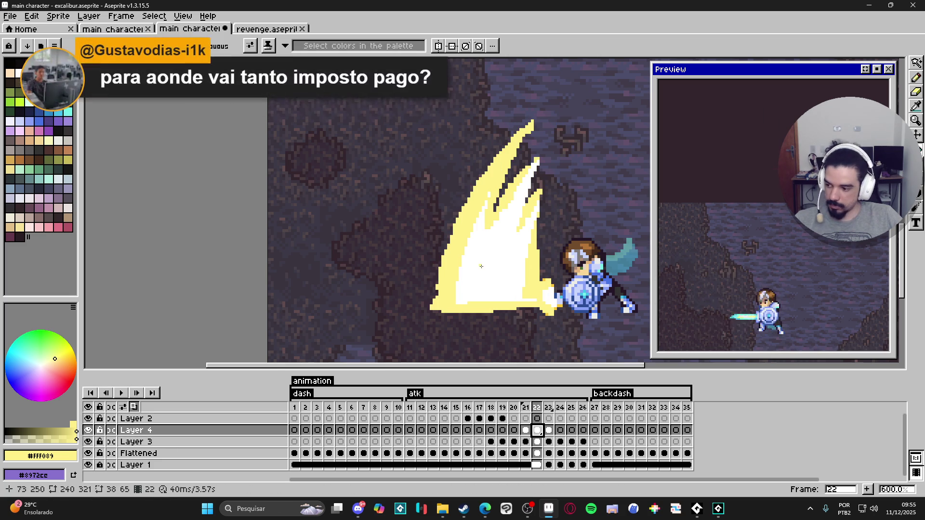
scroll(440, 247, right, 2)
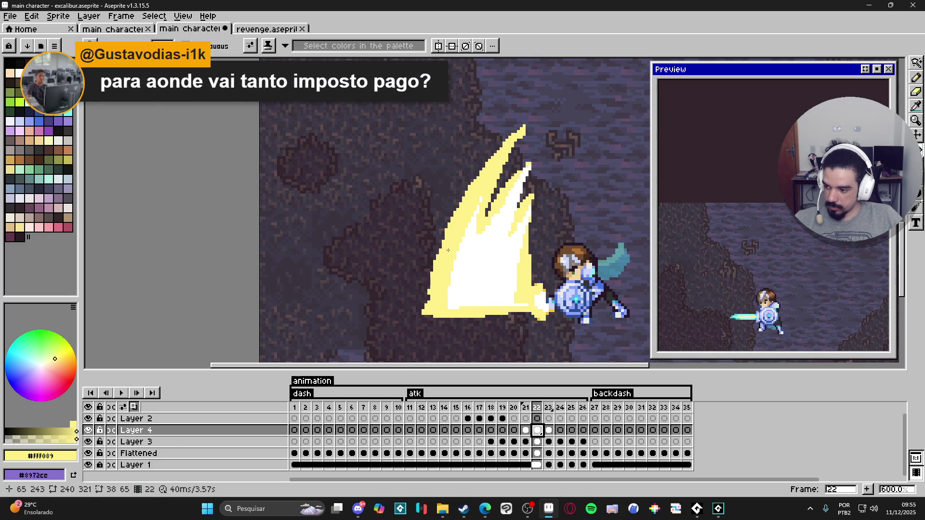
scroll(449, 249, up, 1)
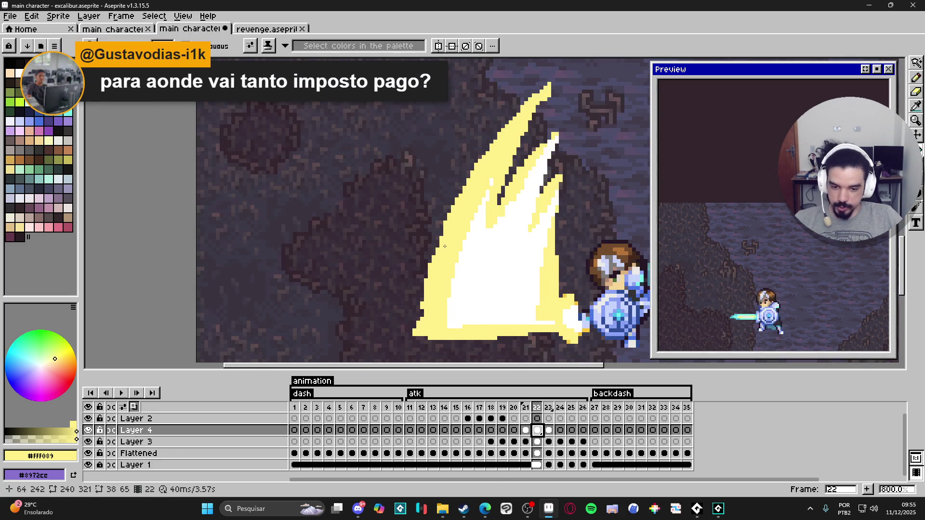
scroll(433, 308, up, 2)
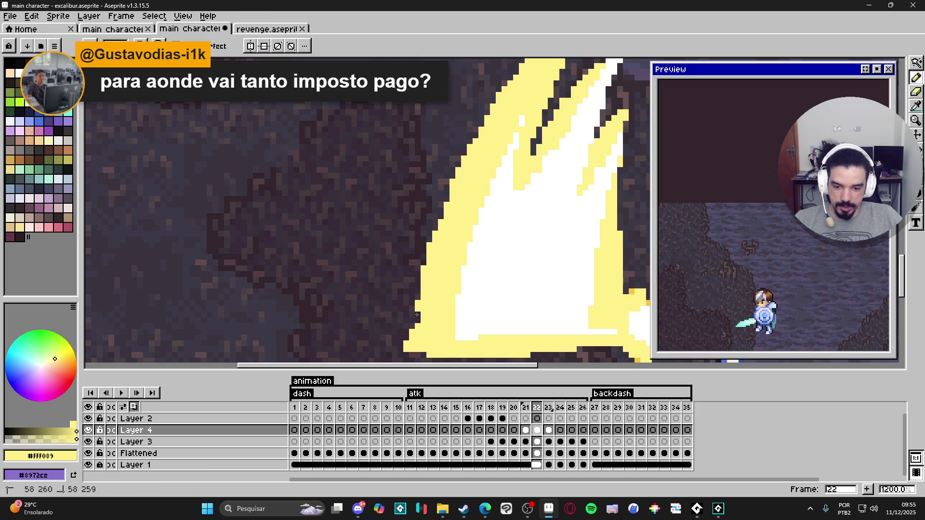
key(b)
scroll(421, 323, down, 3)
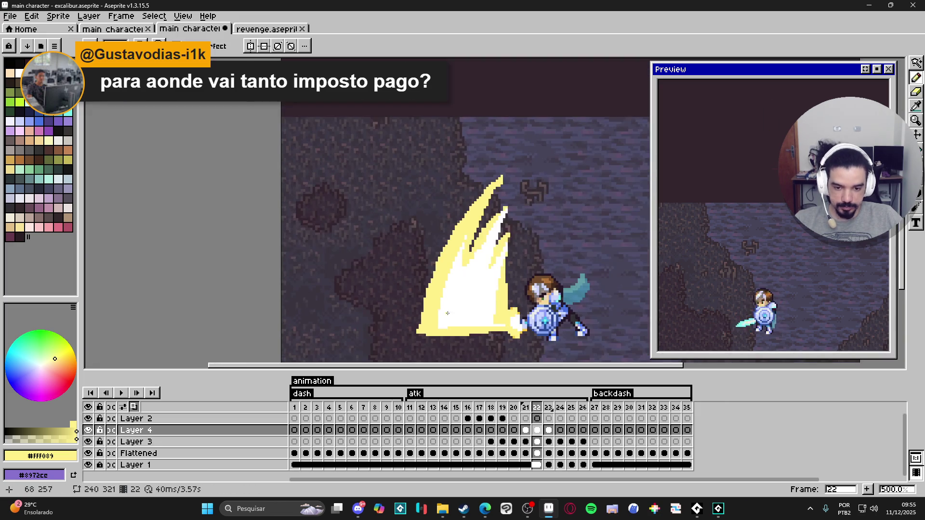
scroll(454, 206, up, 3)
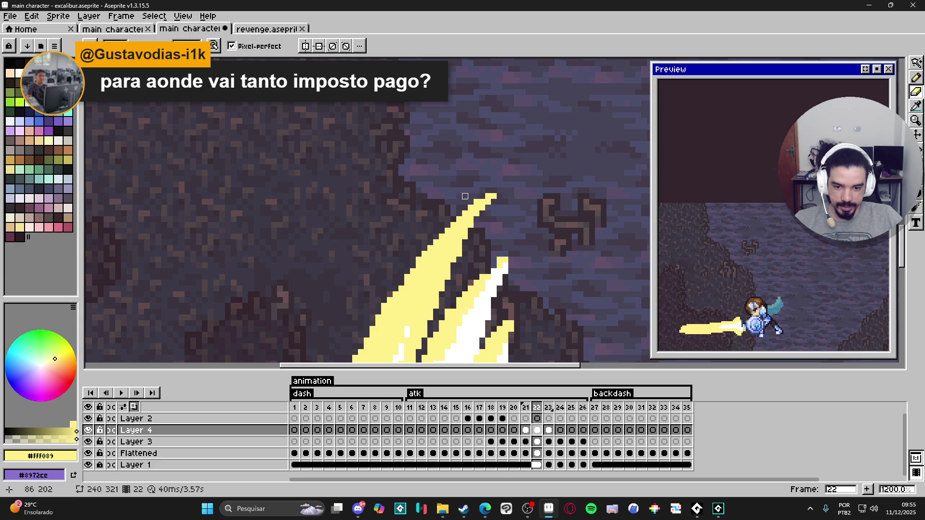
scroll(501, 185, down, 2)
scroll(470, 222, up, 2)
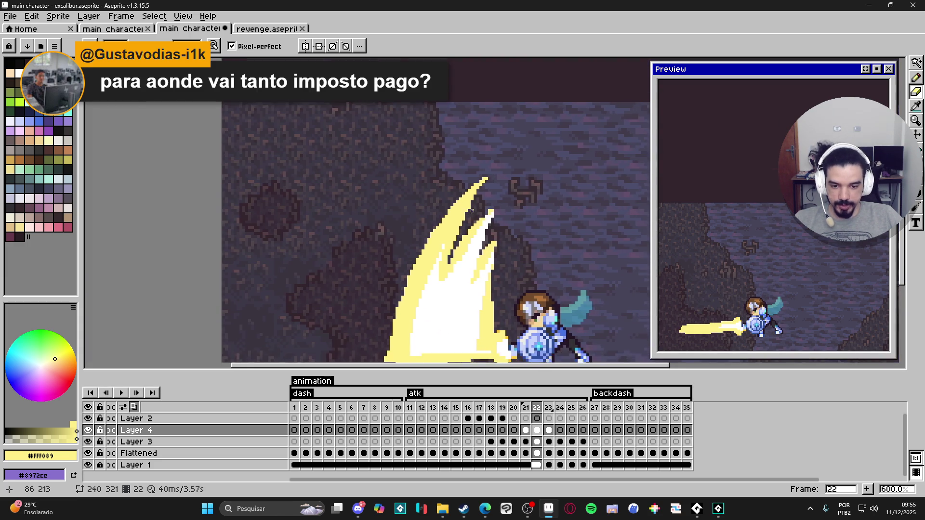
key(b)
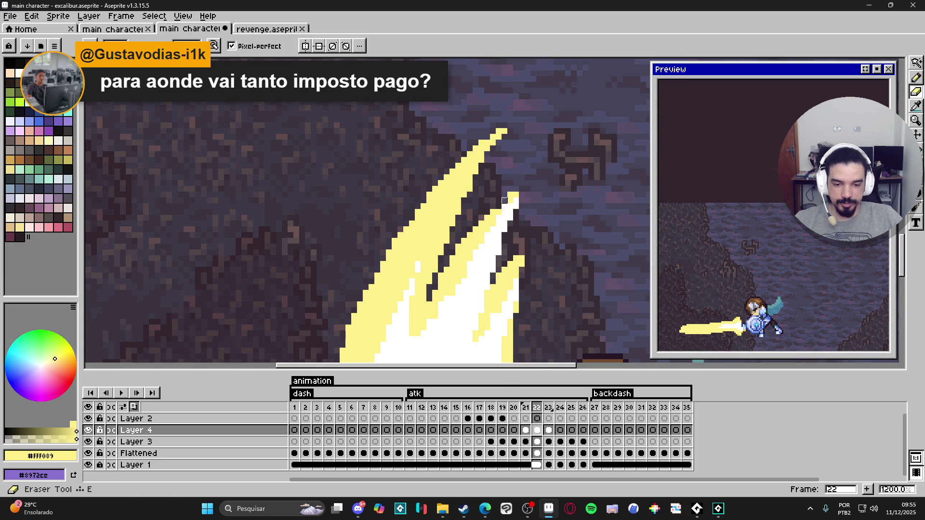
Add yellow pixels extending the lower blade tip and beside its edge, then pick white.
click(519, 200)
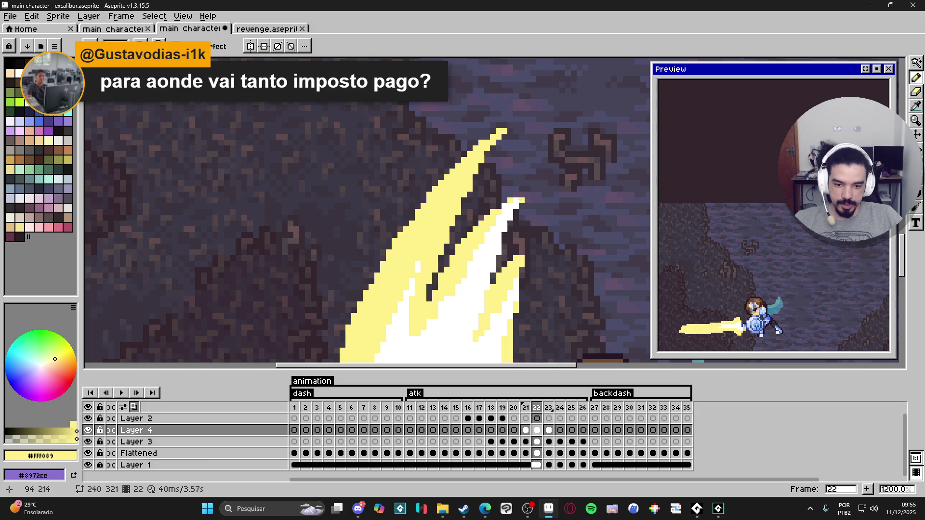
scroll(527, 195, down, 2)
scroll(508, 215, up, 2)
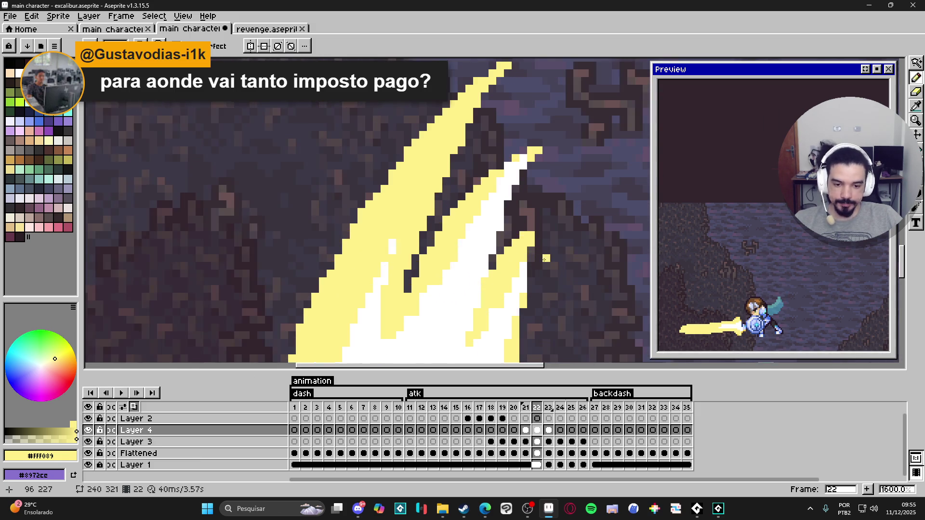
scroll(507, 182, up, 1)
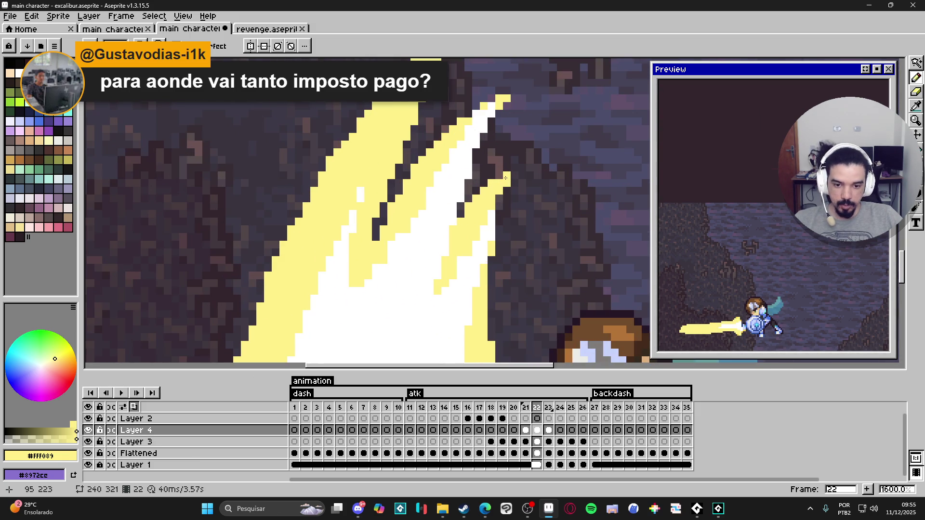
click(507, 176)
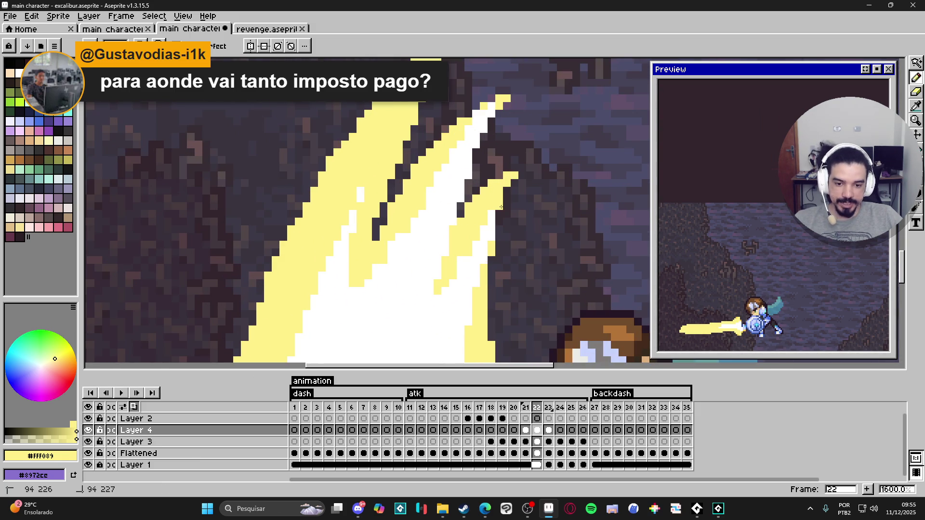
scroll(496, 222, down, 2)
click(489, 232)
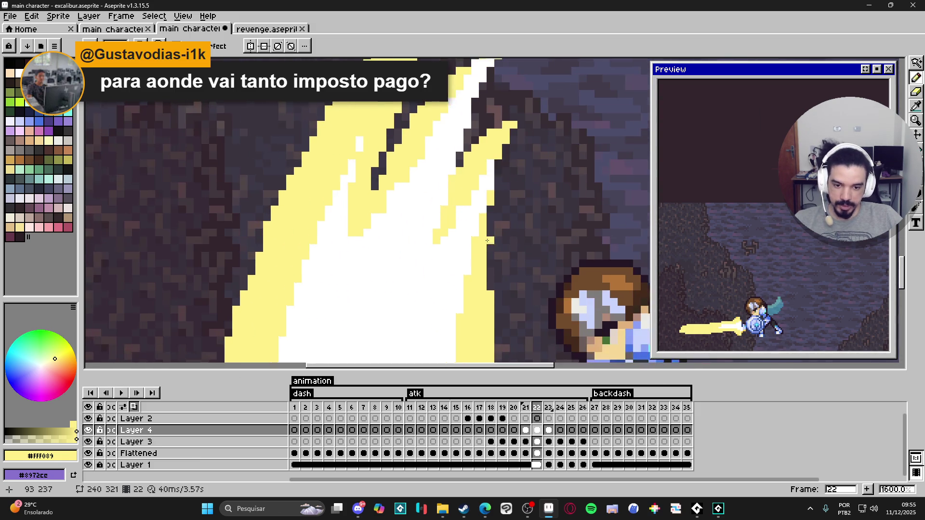
scroll(488, 232, down, 3)
alt+click(424, 244)
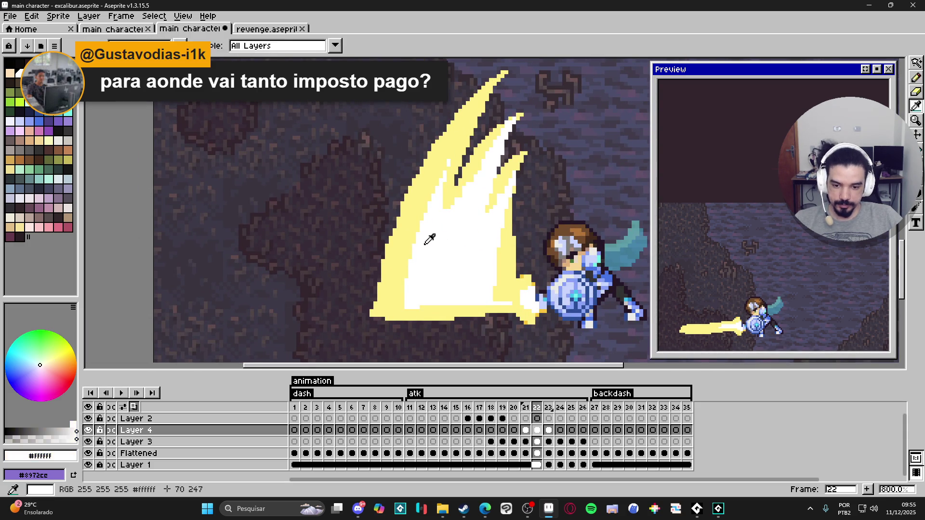
Paint white pixels into the slash's core and sample the blade's yellow and white near its lower end.
scroll(412, 275, up, 3)
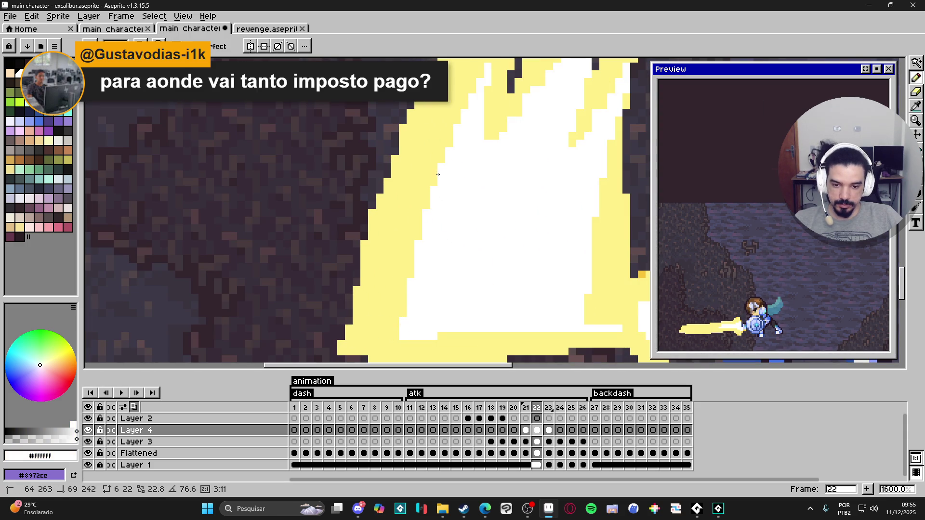
click(403, 317)
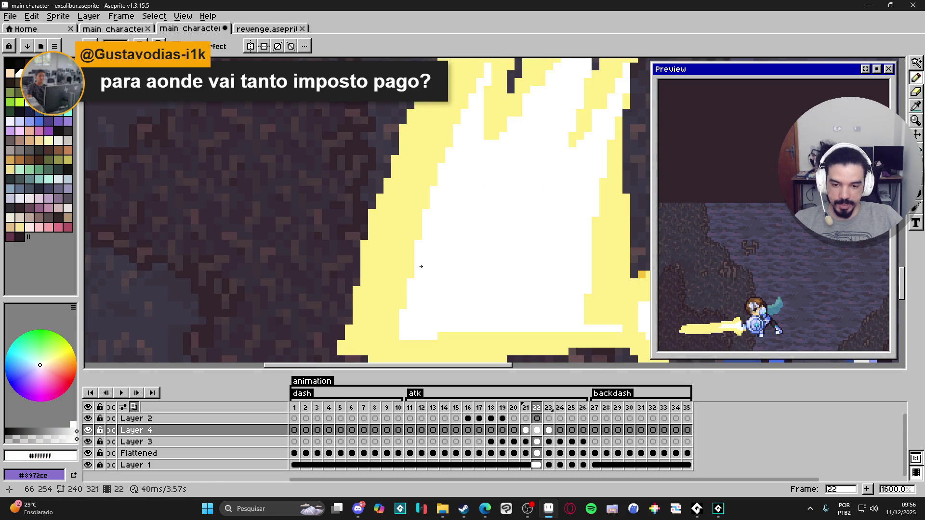
click(400, 303)
drag(598, 327, 535, 328)
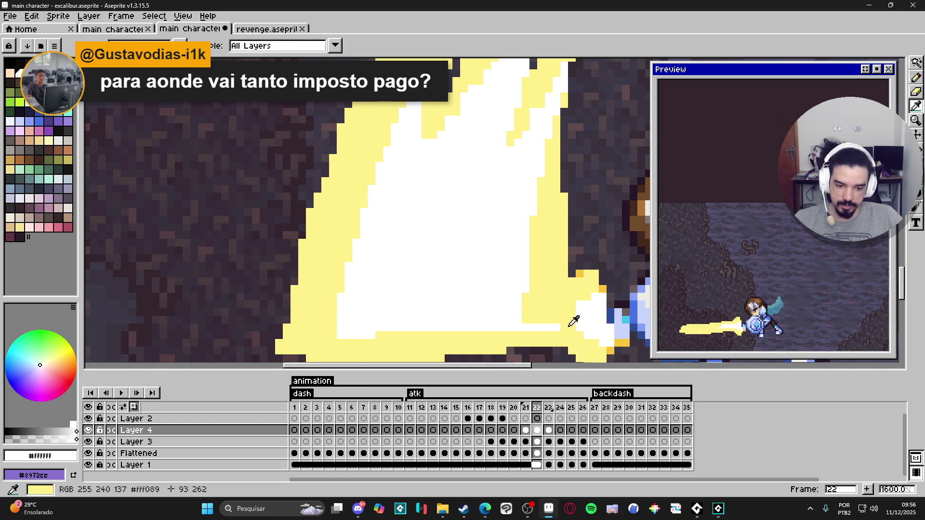
alt+click(570, 321)
alt+click(516, 327)
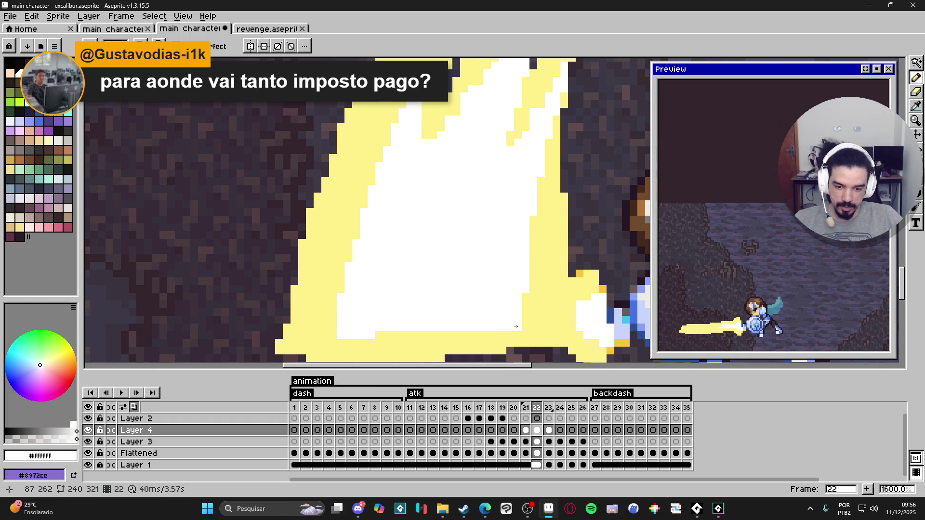
Repaint the blade's right edge yellow near the upper tips.
drag(541, 220, 524, 304)
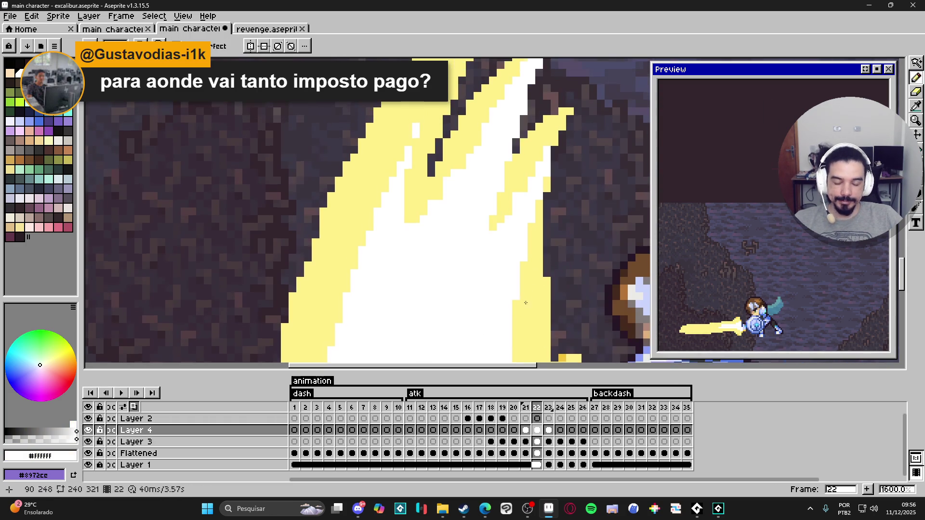
alt+click(540, 235)
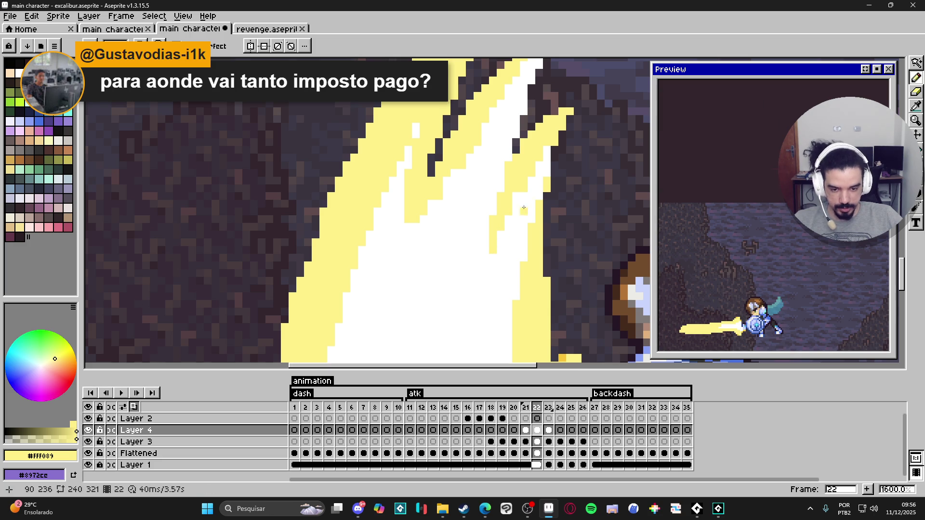
drag(539, 197, 539, 178)
click(546, 172)
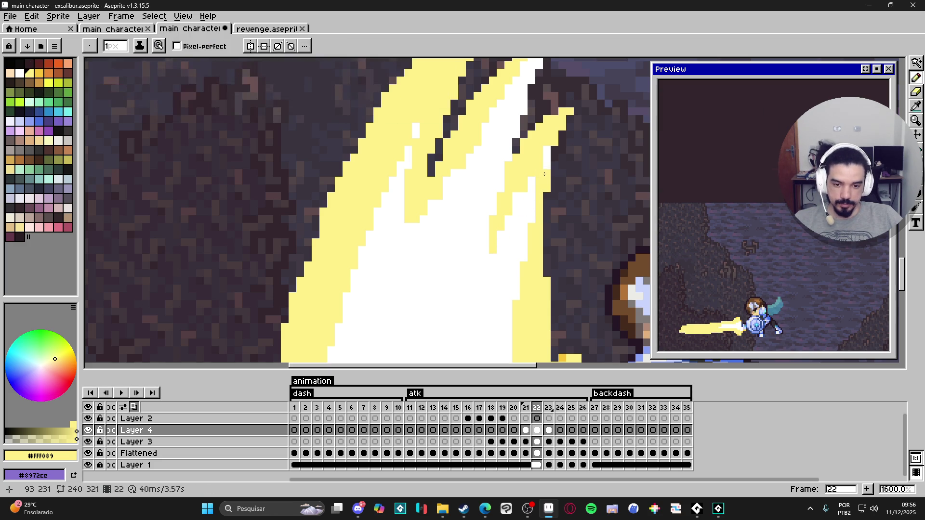
Recentre the knight and paint a white column along the blade's right edge.
scroll(554, 145, up, 1)
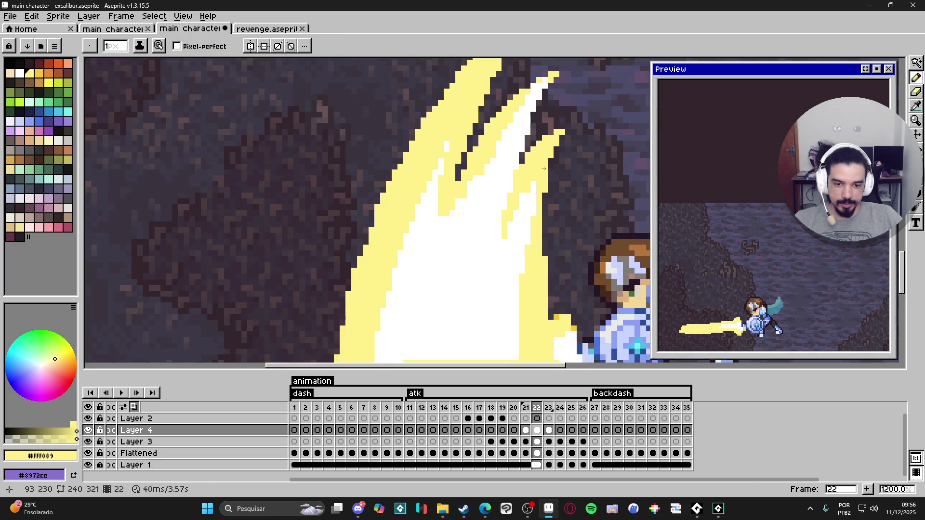
scroll(565, 139, down, 1)
scroll(559, 139, down, 3)
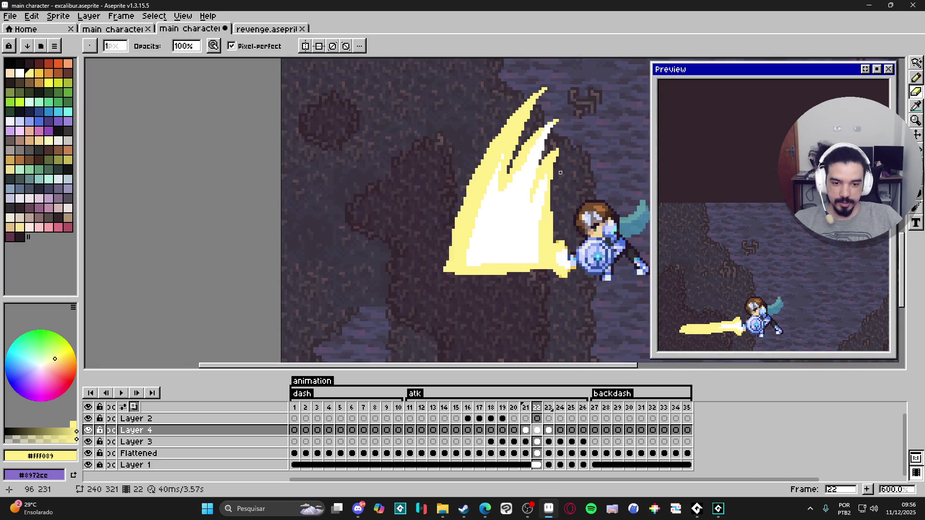
scroll(542, 155, up, 2)
scroll(542, 155, down, 3)
drag(543, 247, 515, 185)
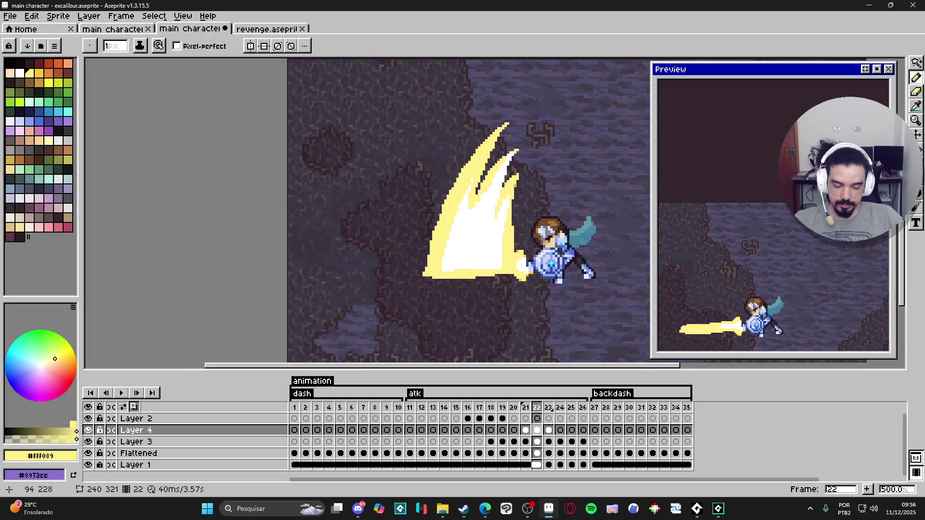
scroll(488, 249, up, 3)
alt+click(492, 242)
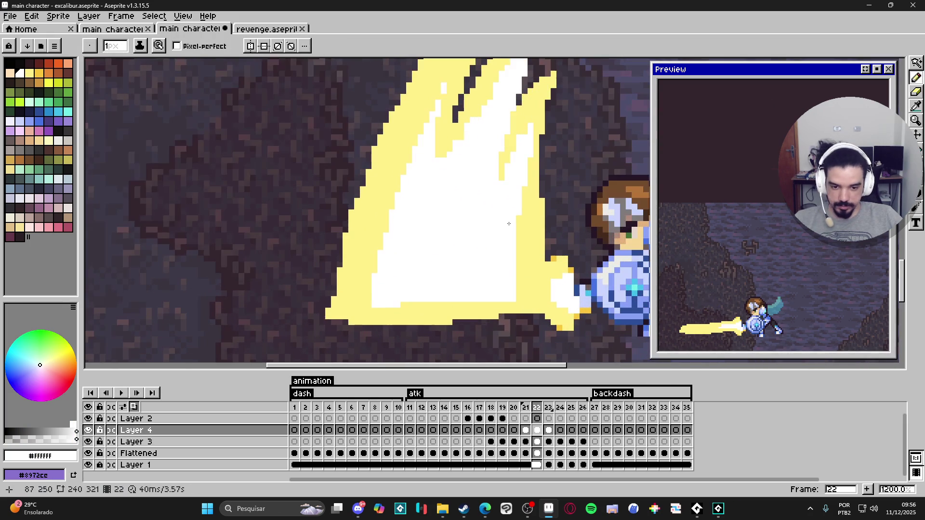
drag(519, 233, 519, 301)
Draw a Shift-click yellow line along the blade's bottom edge and widen it by one pixel.
alt+click(381, 311)
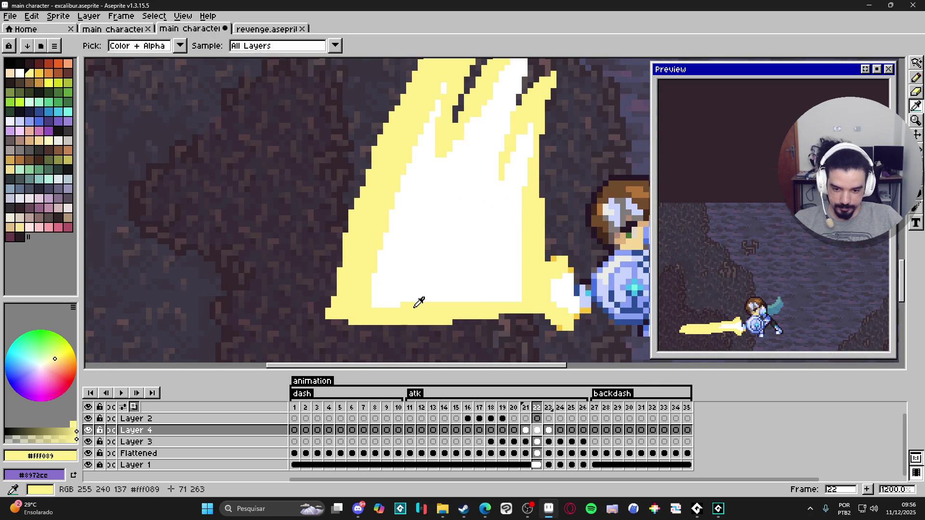
click(377, 304)
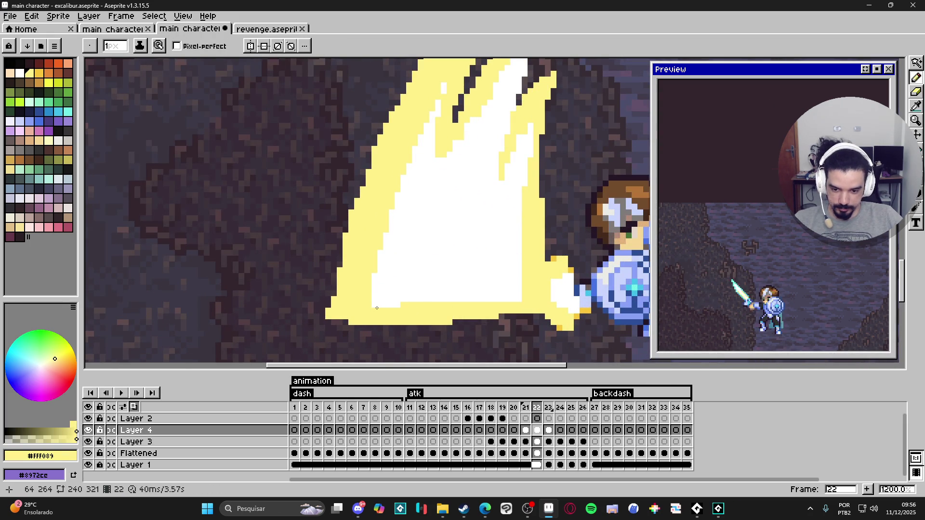
shift+click(520, 294)
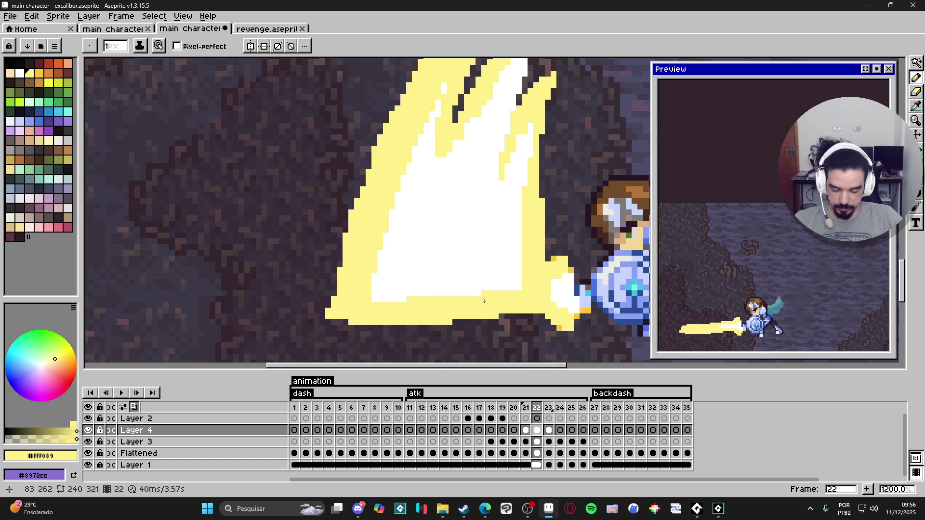
scroll(482, 299, down, 4)
scroll(462, 245, up, 5)
scroll(461, 235, up, 2)
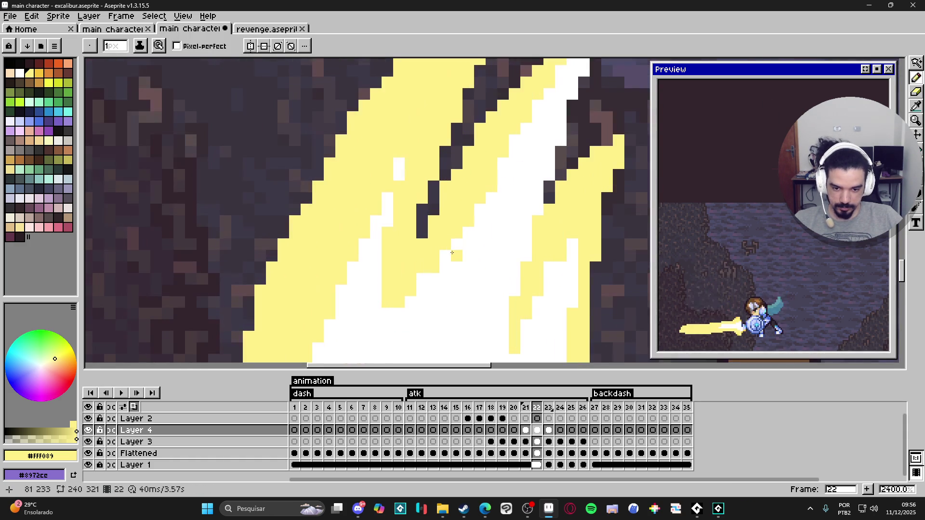
click(423, 279)
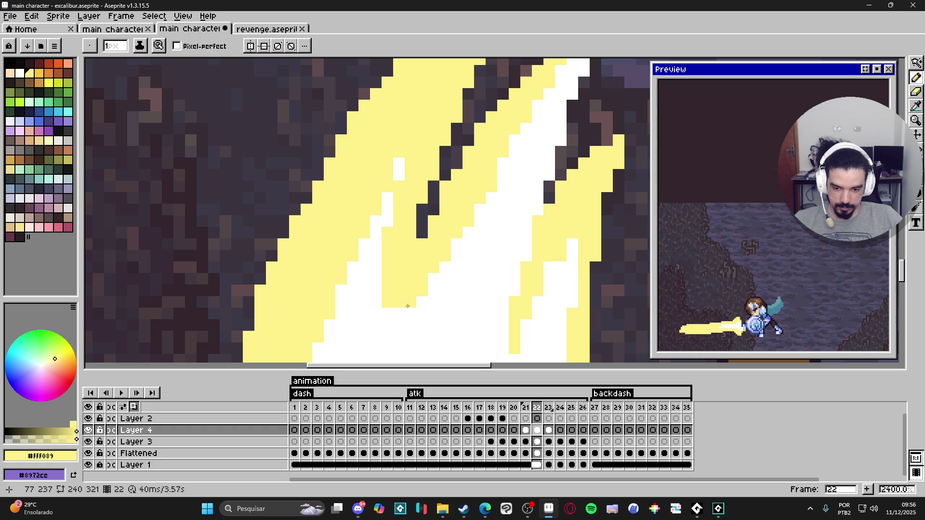
With a 2px brush, repaint stray white pixels yellow and fill the blade's lower core white.
scroll(417, 303, down, 3)
scroll(488, 248, up, 1)
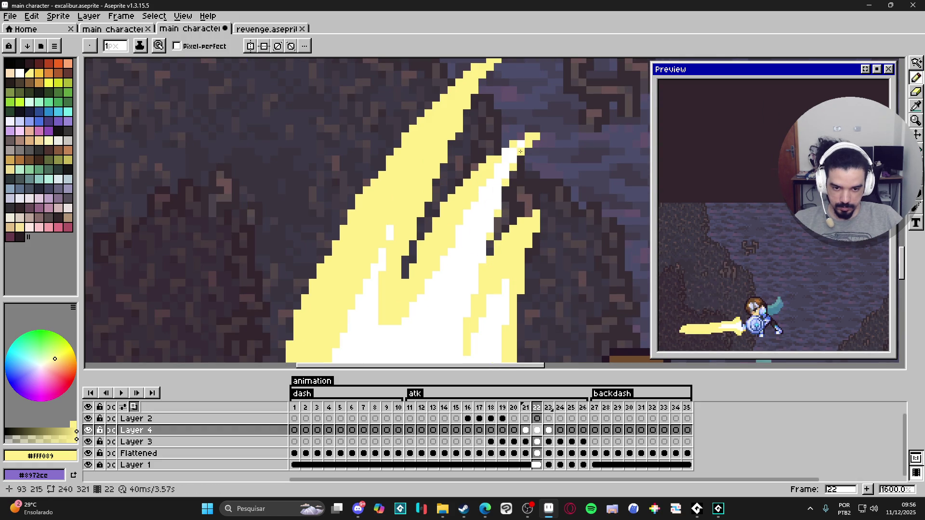
key(plus)
click(511, 159)
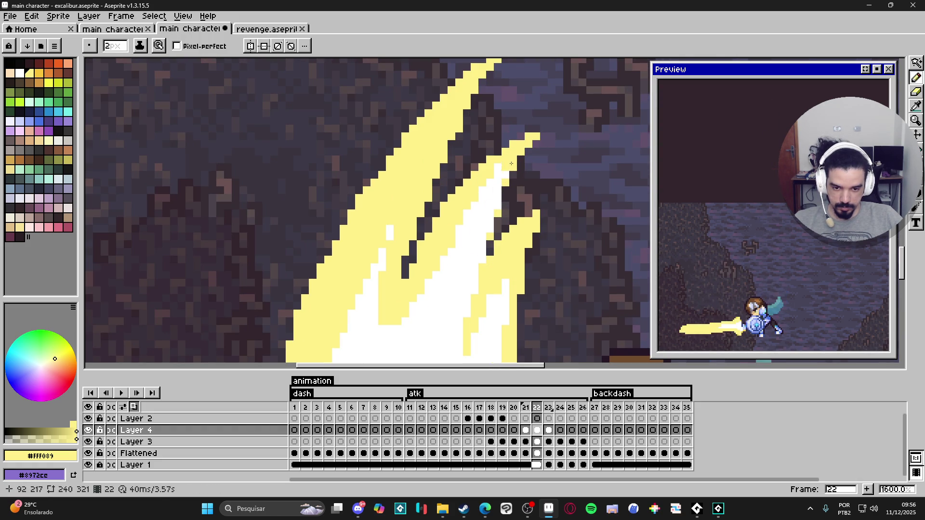
click(391, 237)
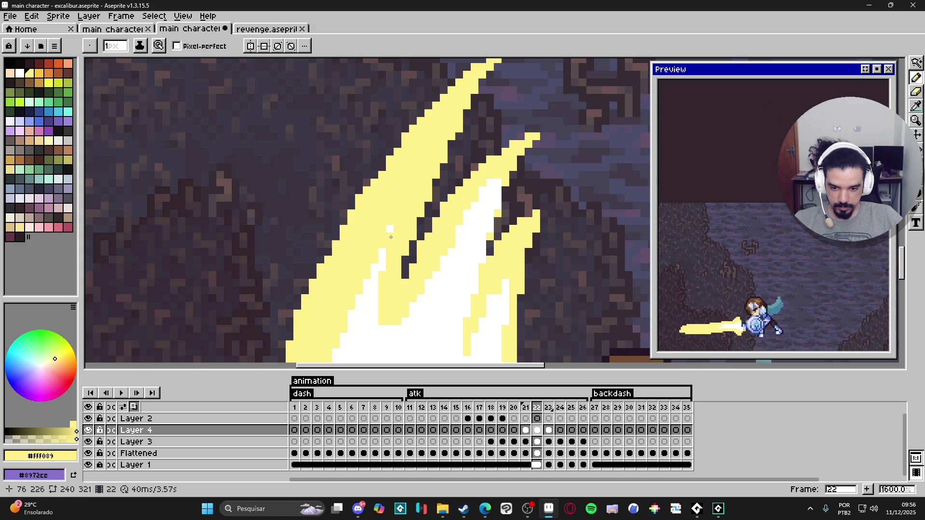
alt+click(380, 259)
drag(385, 282, 386, 322)
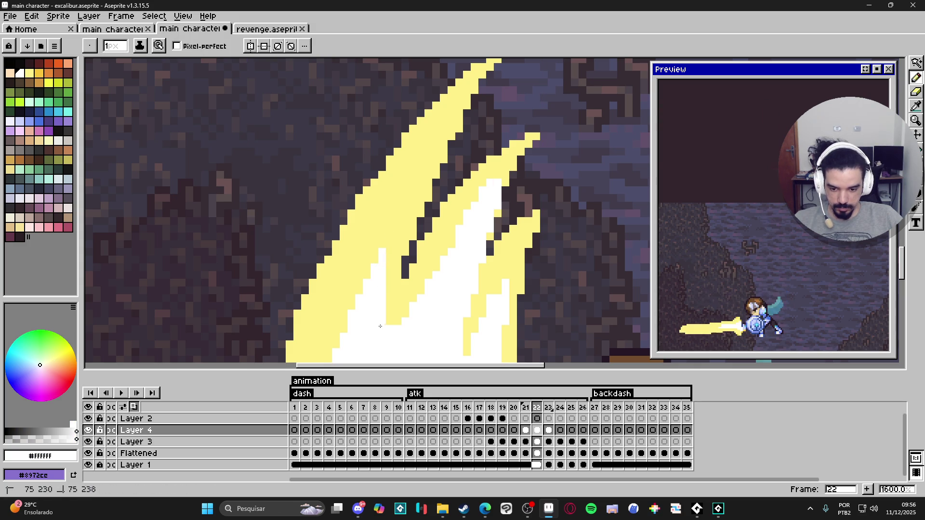
scroll(392, 326, down, 1)
scroll(392, 327, down, 2)
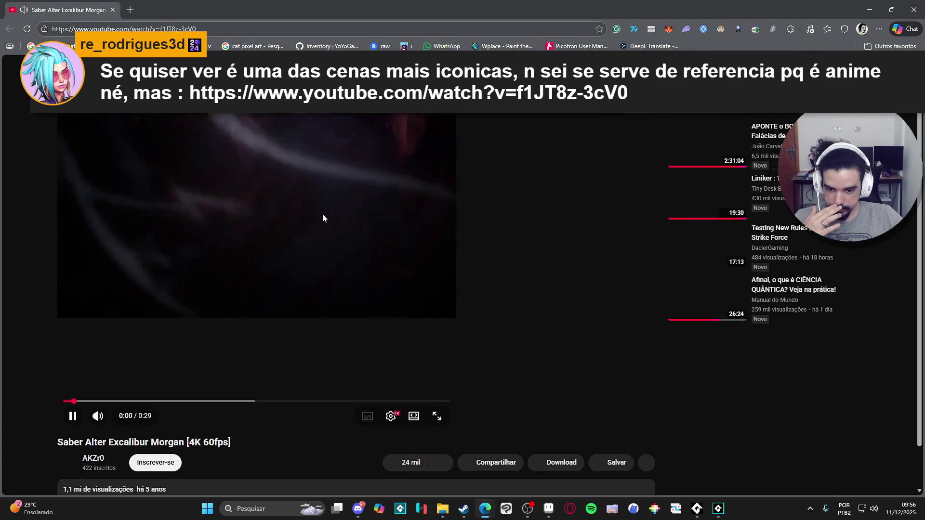
click(330, 204)
click(284, 236)
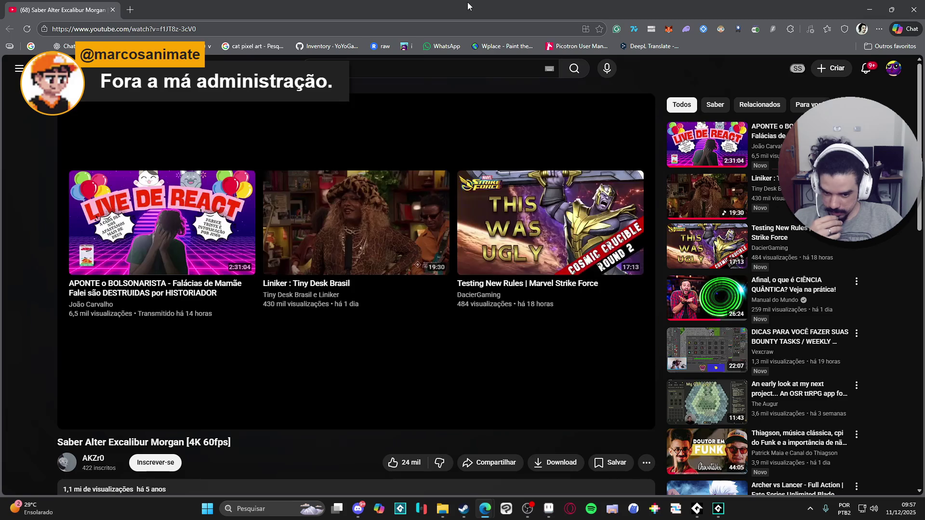
mouse_move(414, 401)
mouse_down()
mouse_move(200, 410)
mouse_move(212, 408)
mouse_up()
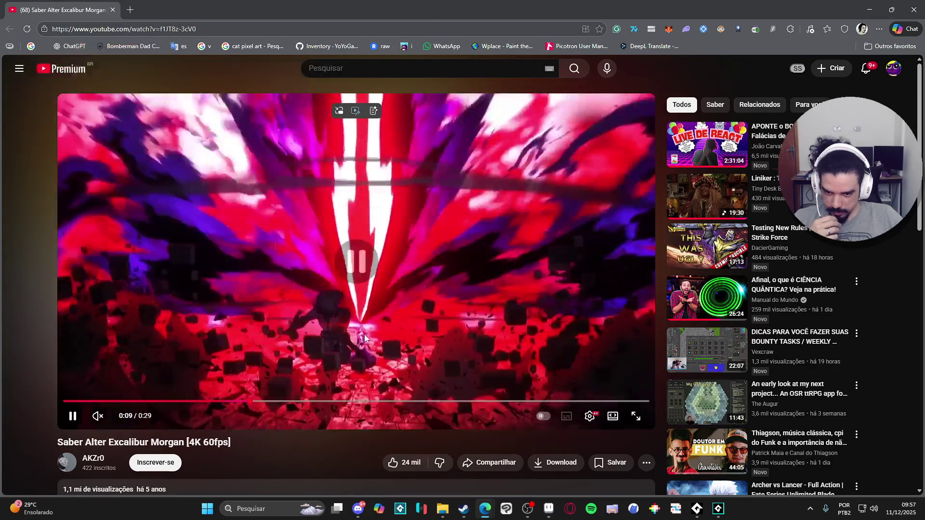
click(406, 319)
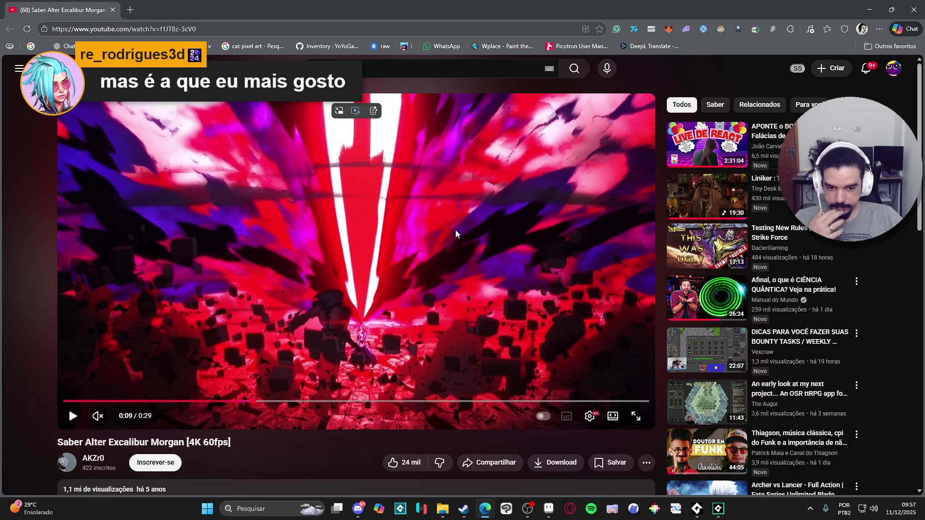
click(867, 4)
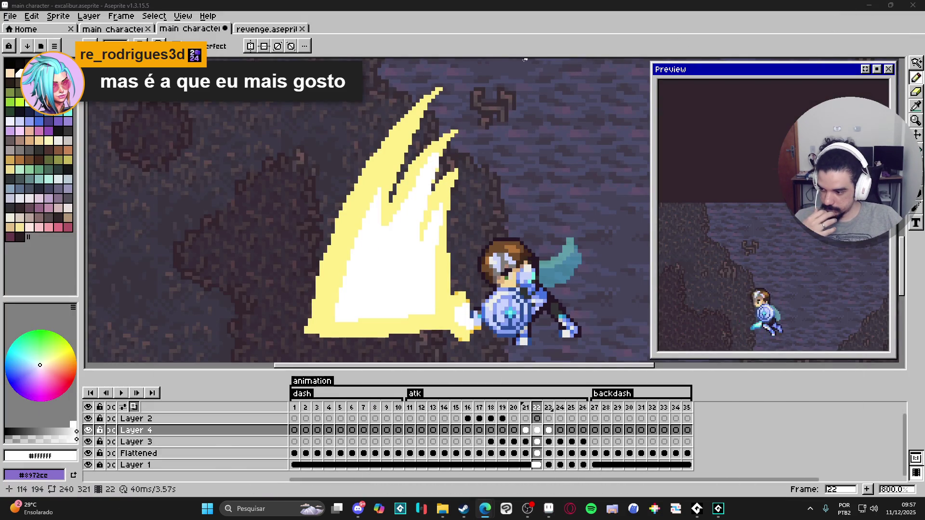
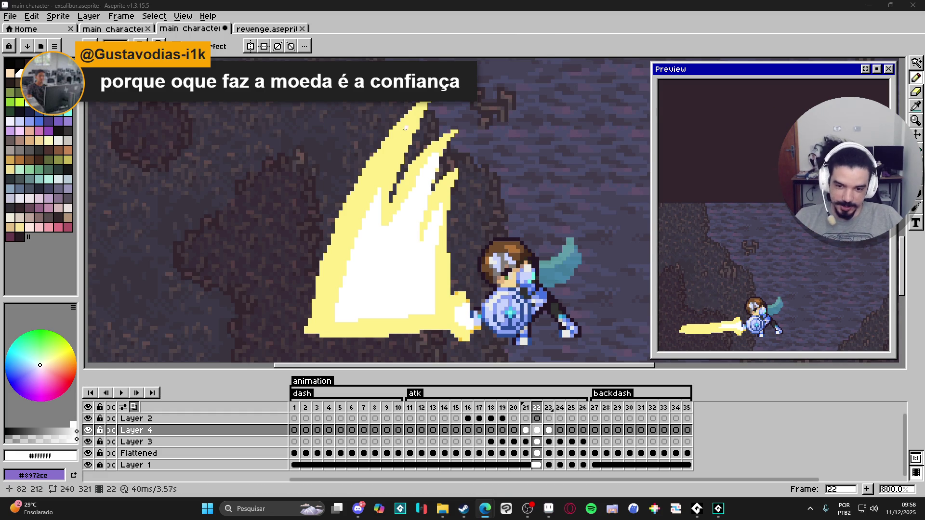
Eyedropper the pale yellow #FFF089 from the slash blade as the drawing colour.
drag(392, 140, 396, 161)
alt+click(338, 260)
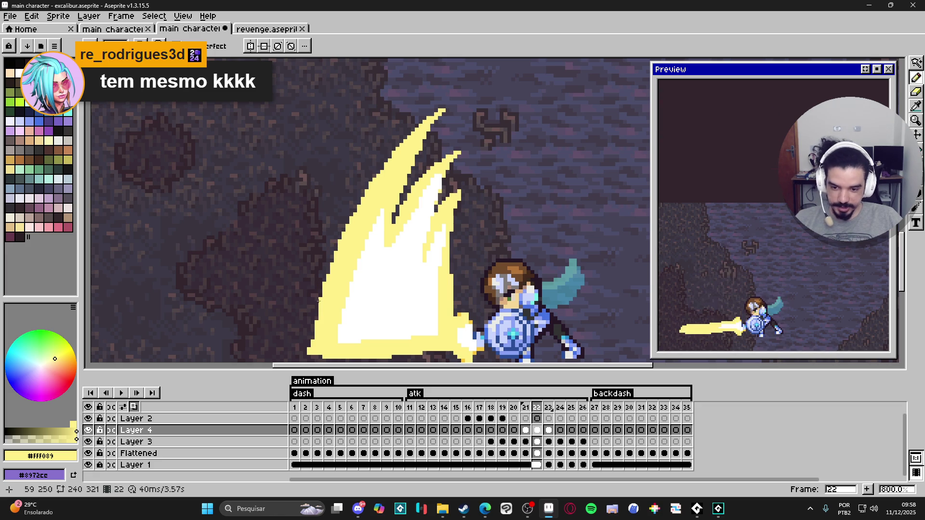
scroll(320, 318, down, 2)
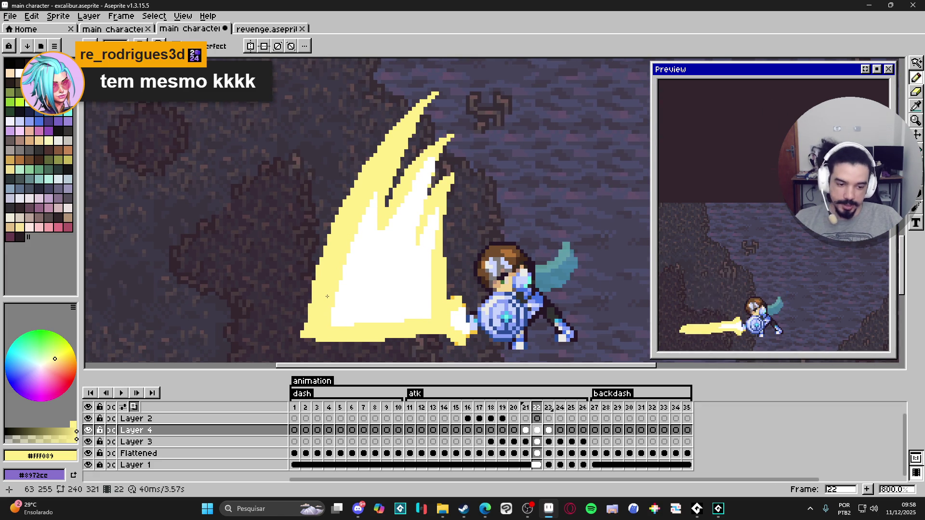
Flip through slash frames 22 and 21, settling on frame 23's yellow slash.
click(545, 431)
click(525, 431)
click(536, 430)
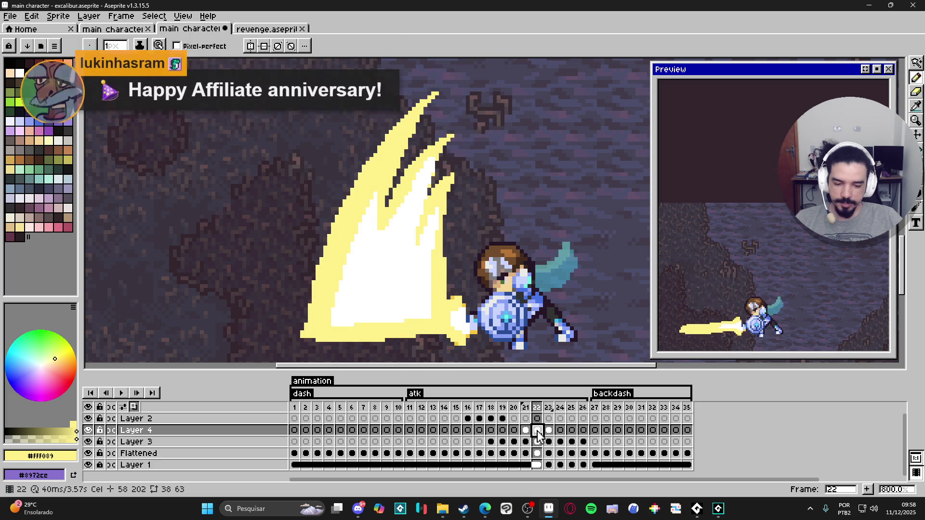
click(548, 431)
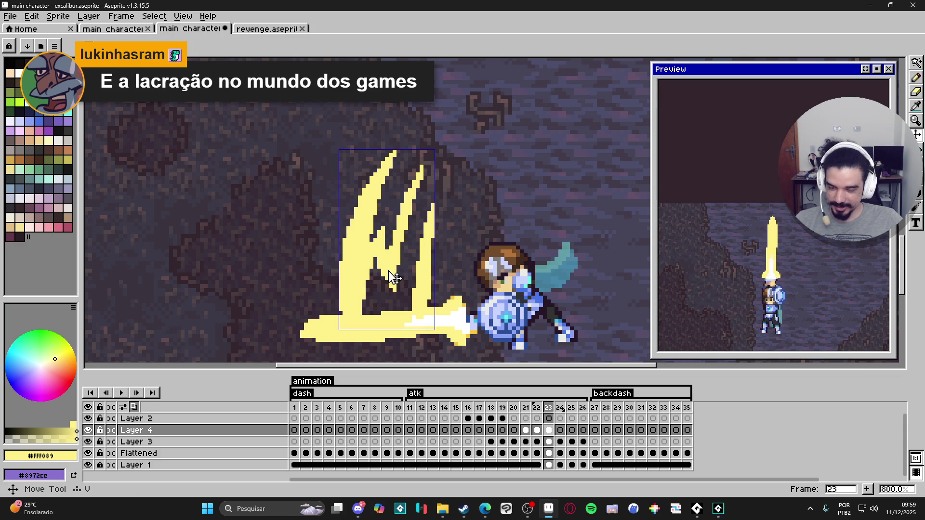
scroll(395, 269, up, 2)
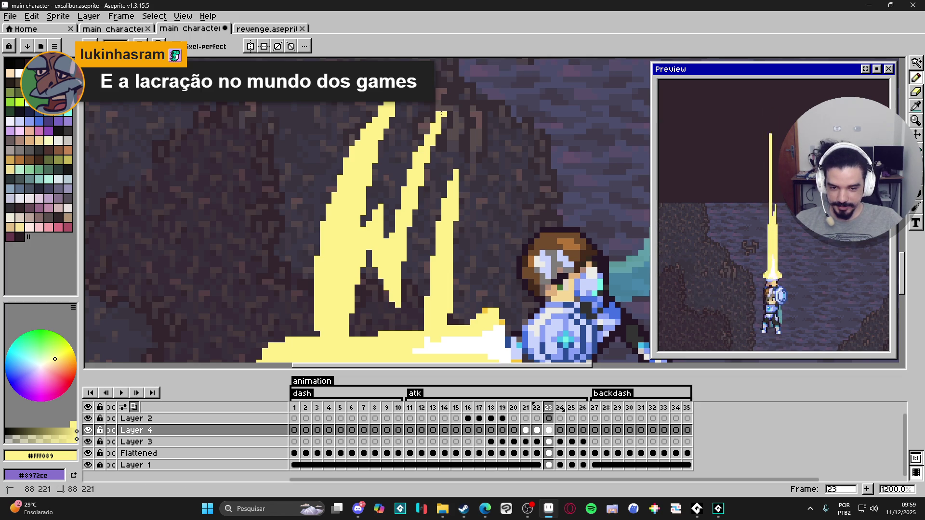
scroll(454, 197, down, 3)
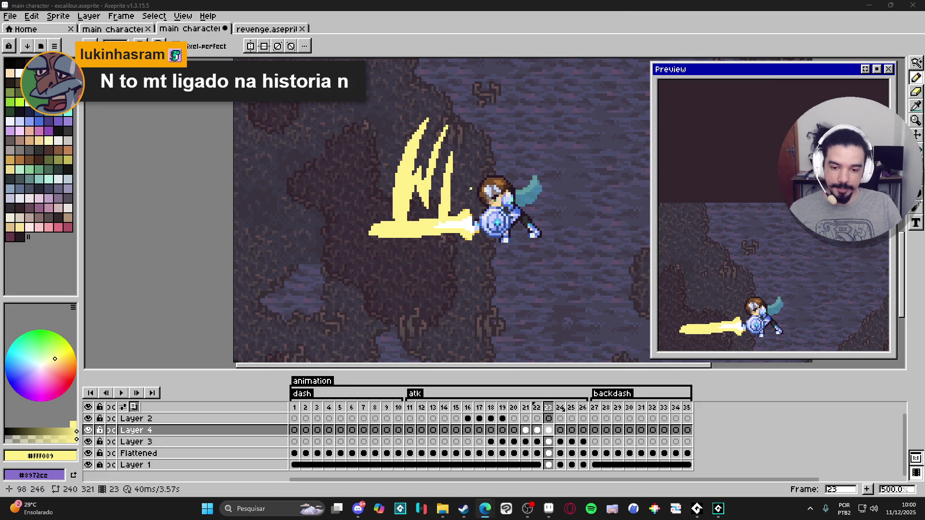
click(527, 430)
Compare slash frames 21–23 on Layer 4 and settle on frame 22.
key(Right)
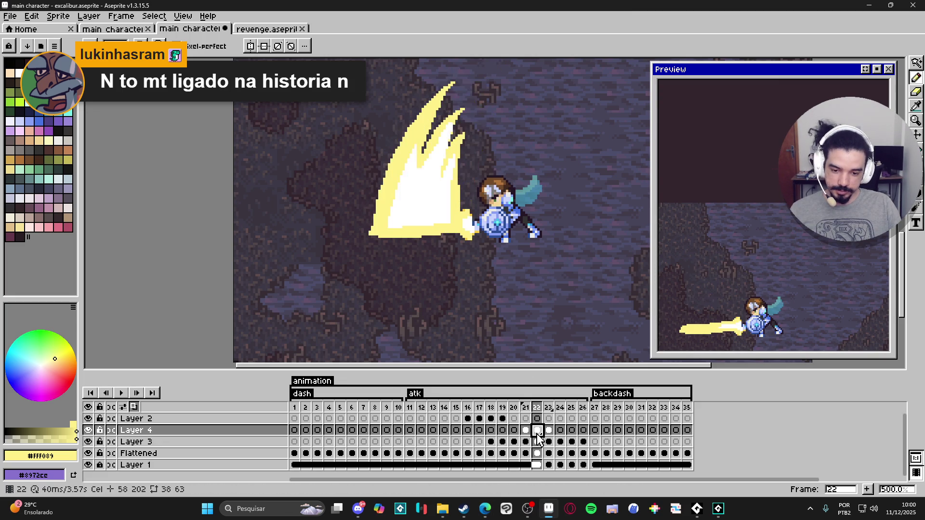
key(Right)
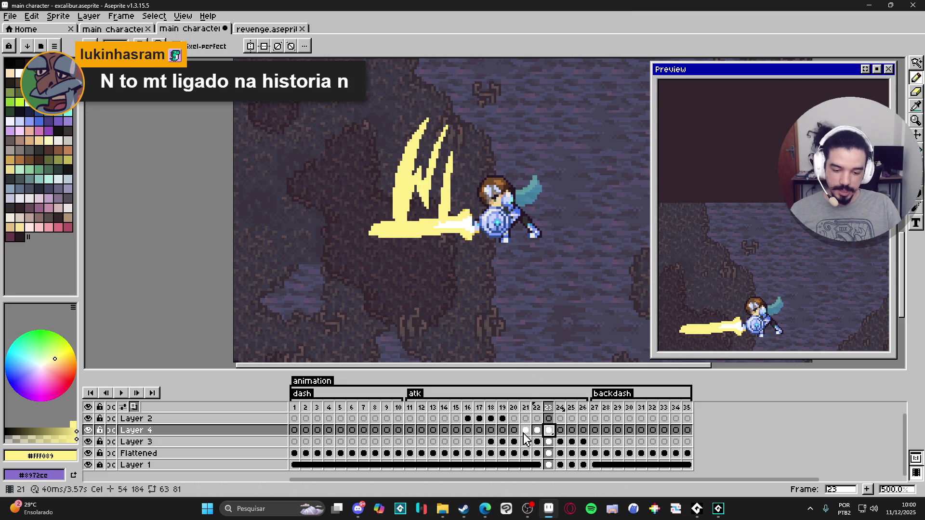
key(Left)
key(Left)
key(Right)
click(548, 433)
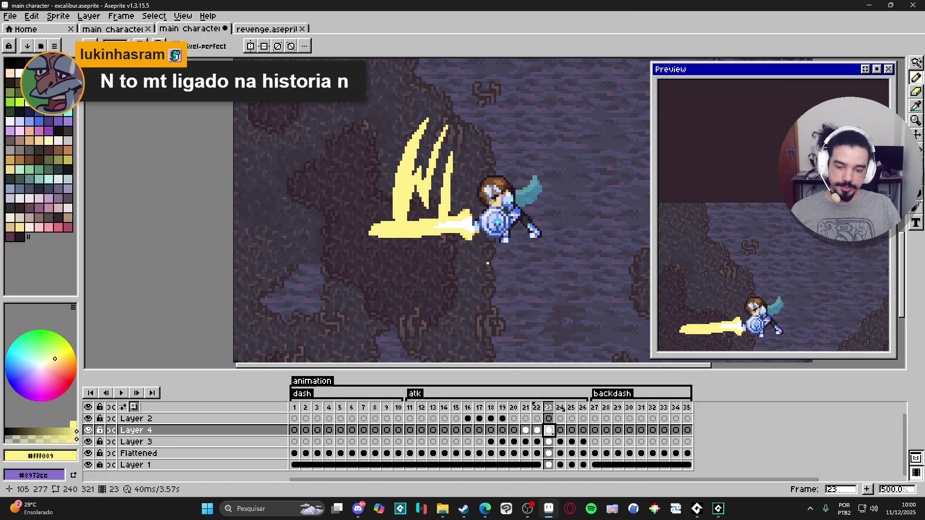
click(540, 432)
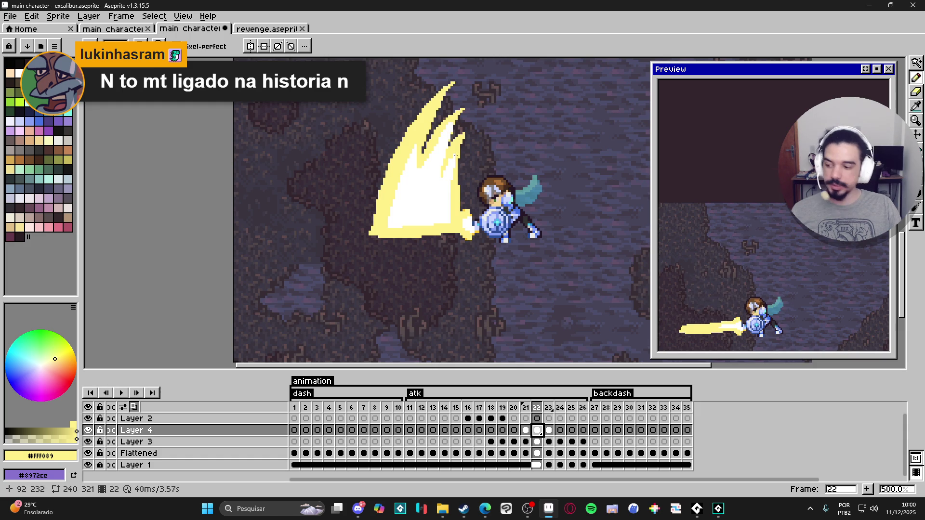
scroll(446, 99, up, 4)
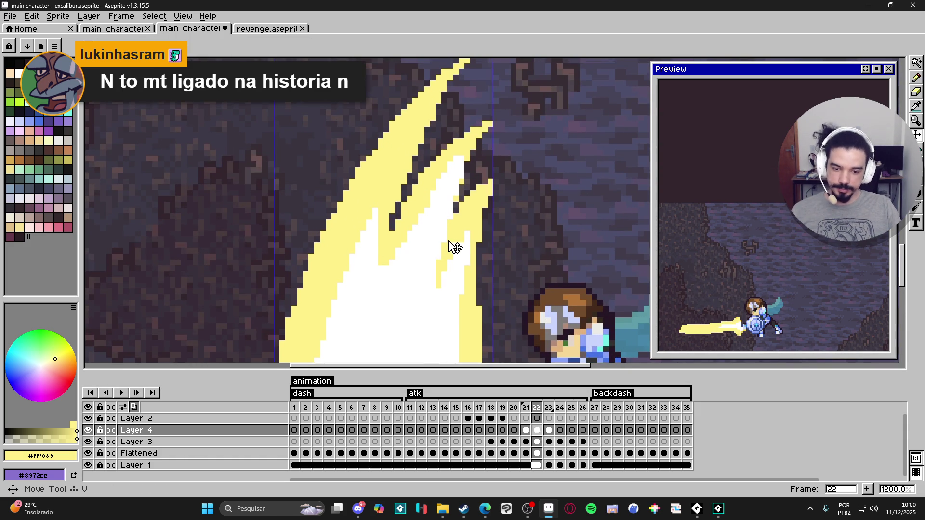
With the Pencil, paint pale yellow pixels along frame 22's inner slash edge.
key(b)
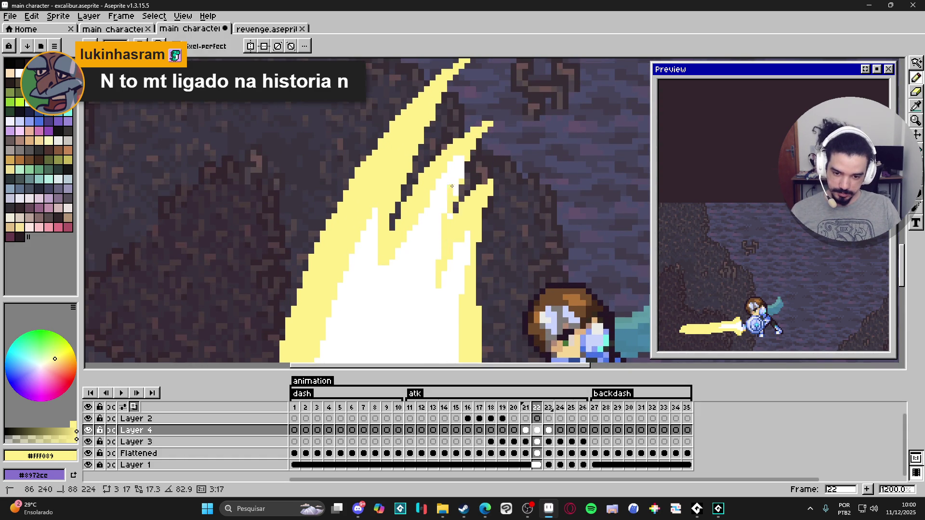
drag(448, 186, 453, 164)
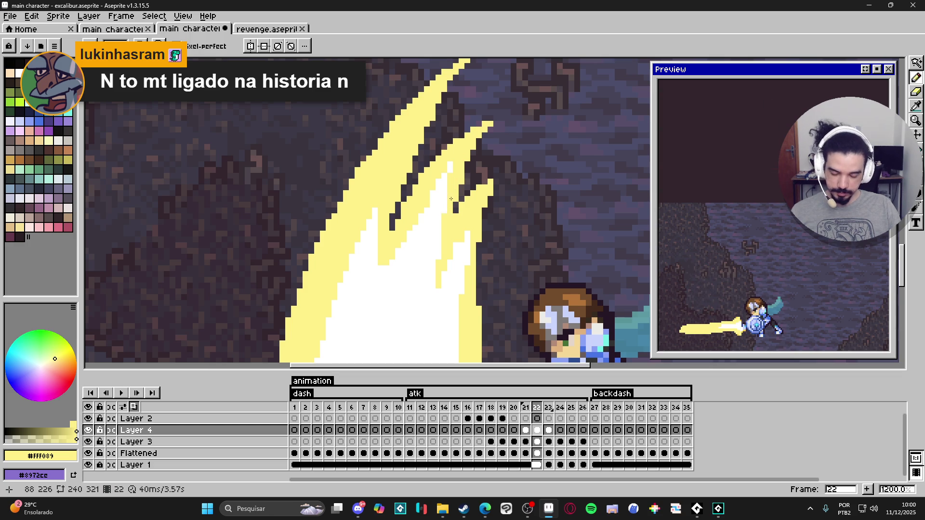
drag(456, 188, 461, 199)
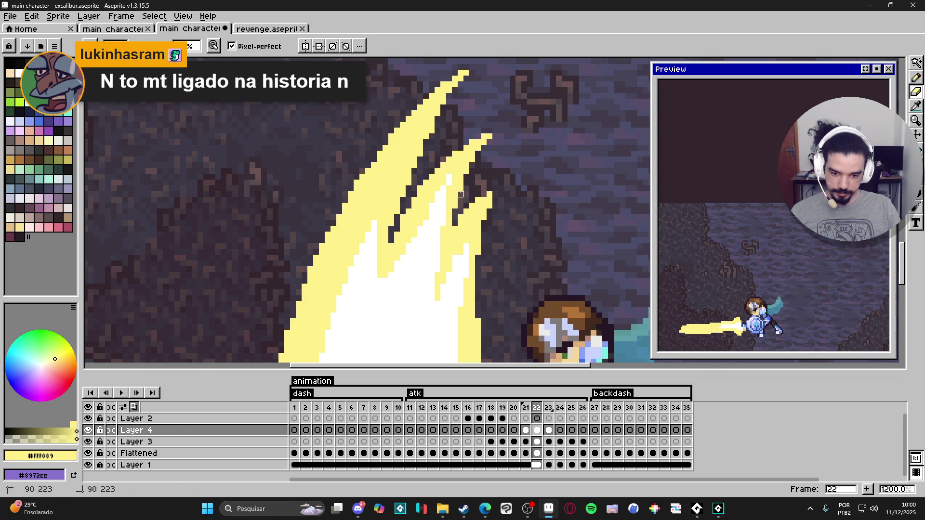
scroll(478, 177, down, 2)
scroll(446, 208, up, 3)
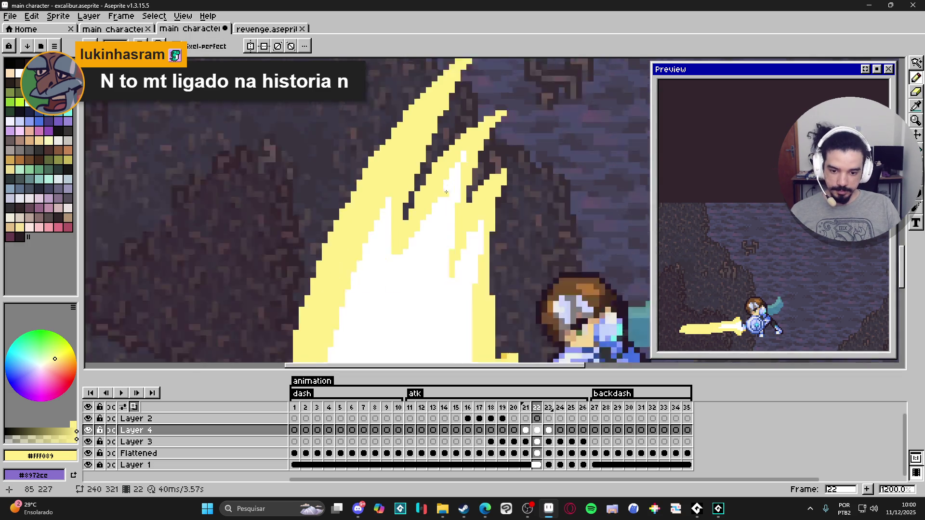
Alternate sampling white and yellow from the slash, then extend the white core near its base.
alt+click(446, 208)
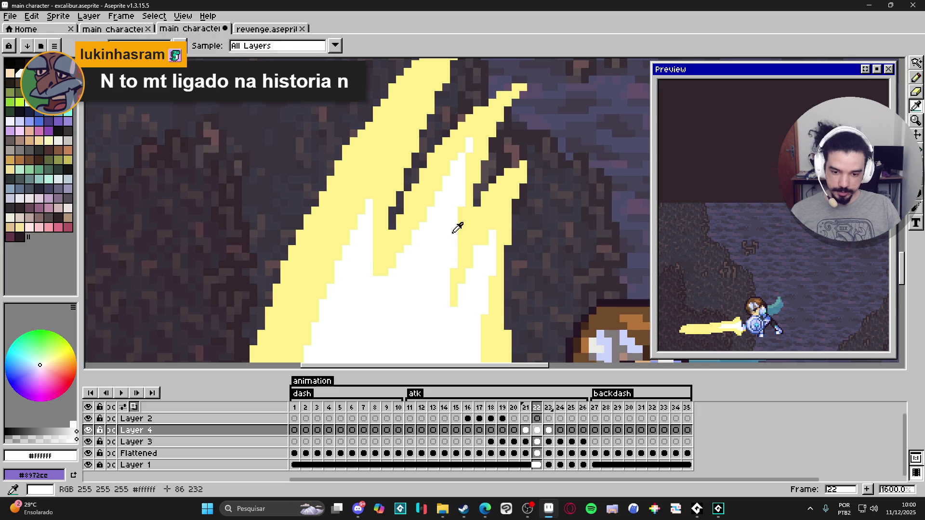
scroll(451, 260, down, 2)
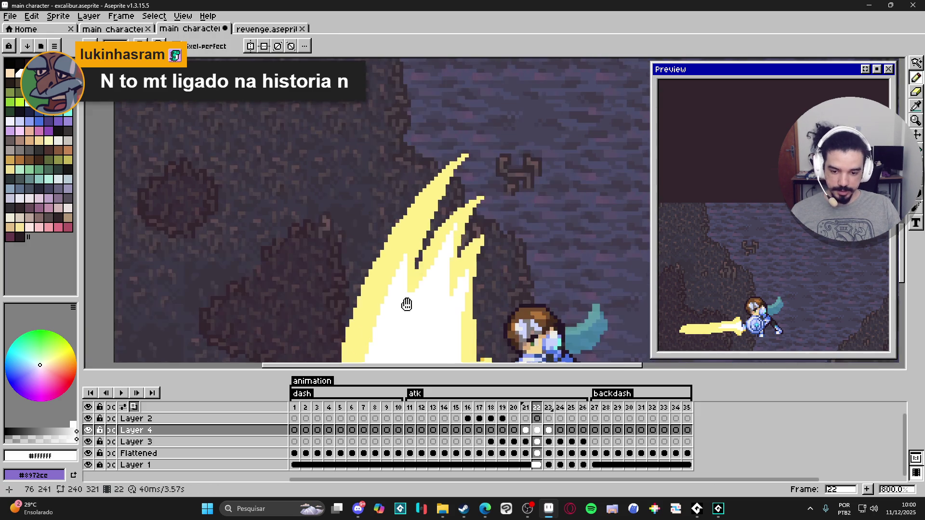
scroll(416, 266, up, 2)
drag(403, 253, 409, 223)
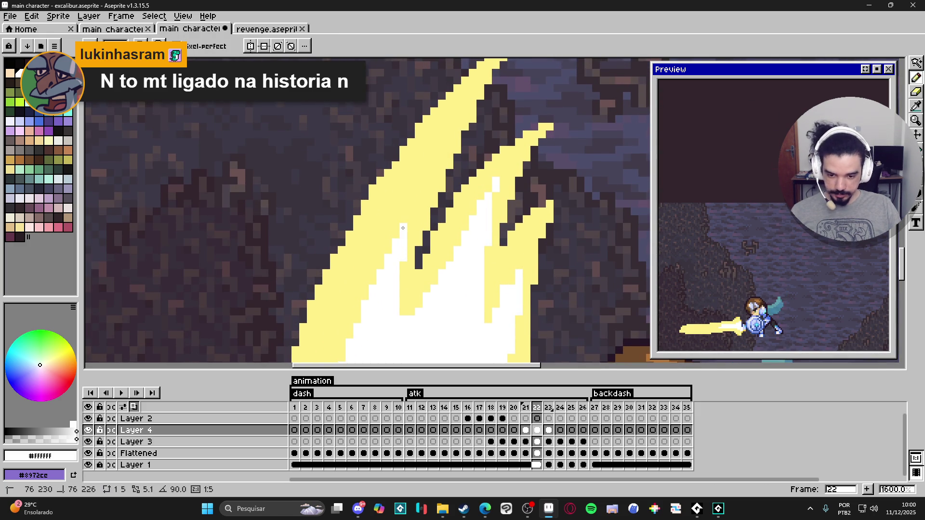
drag(395, 304, 405, 258)
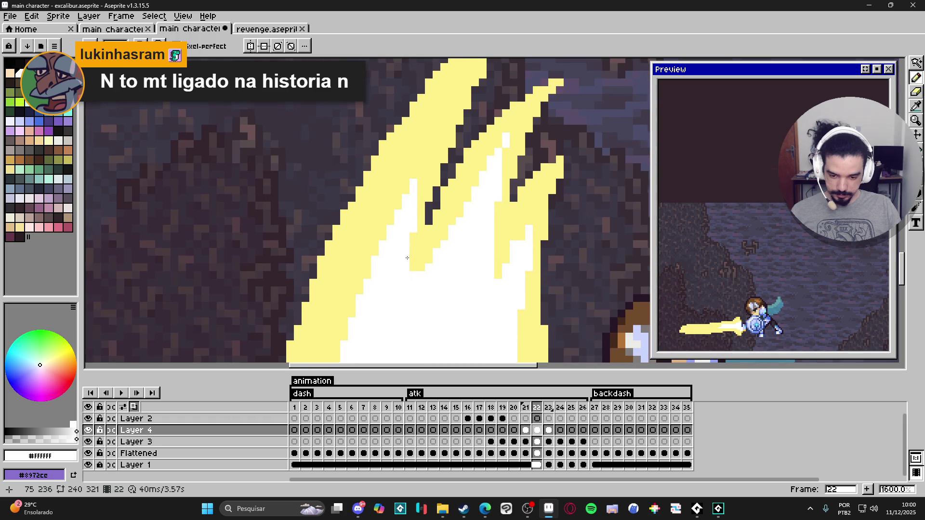
alt+click(423, 256)
scroll(413, 274, down, 3)
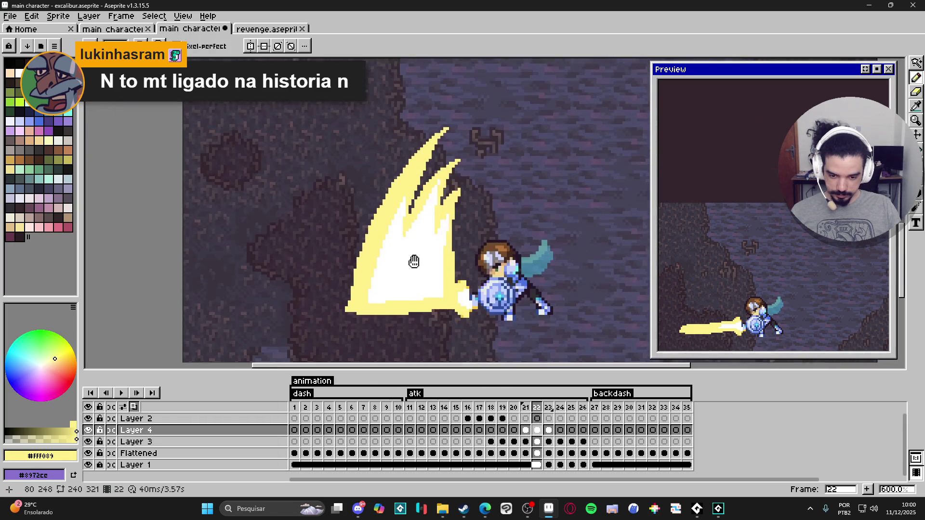
scroll(413, 265, up, 3)
alt+click(414, 219)
alt+click(392, 217)
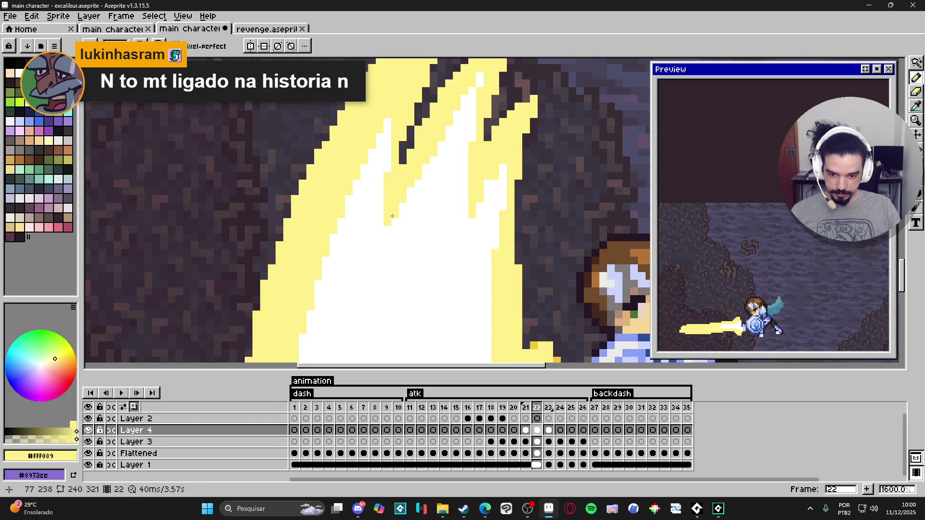
scroll(392, 241, down, 1)
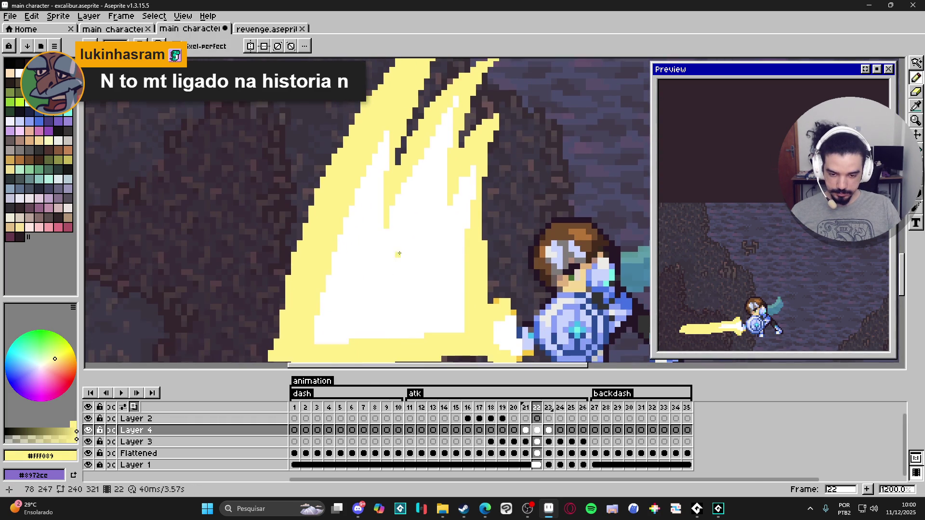
scroll(405, 231, down, 3)
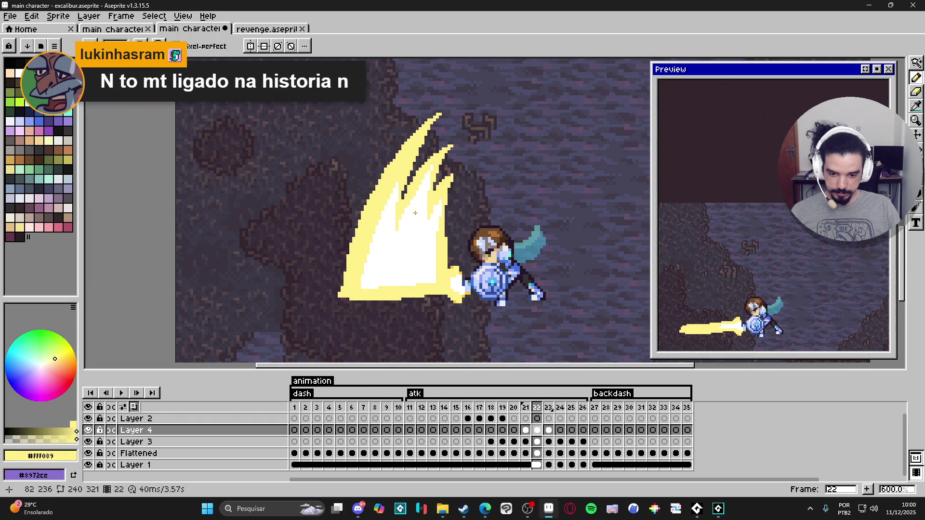
scroll(432, 265, up, 4)
alt+click(453, 300)
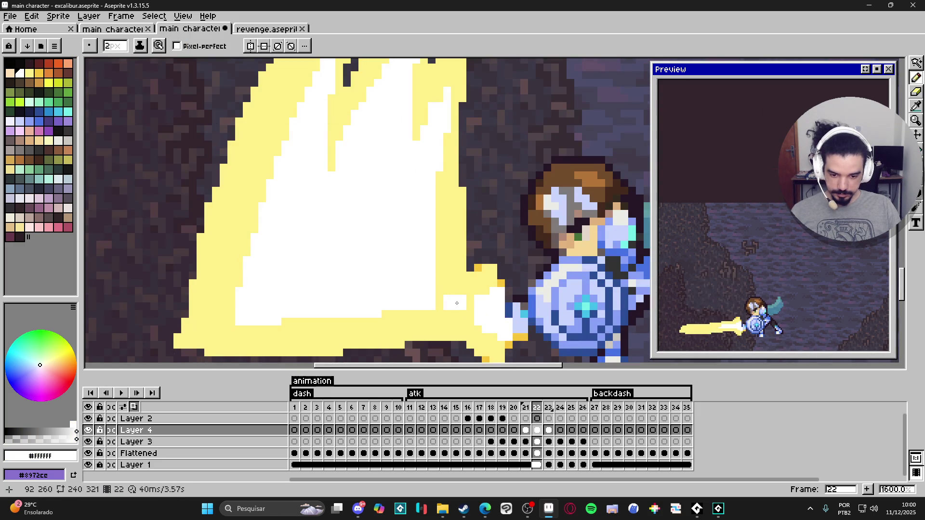
drag(452, 300, 453, 266)
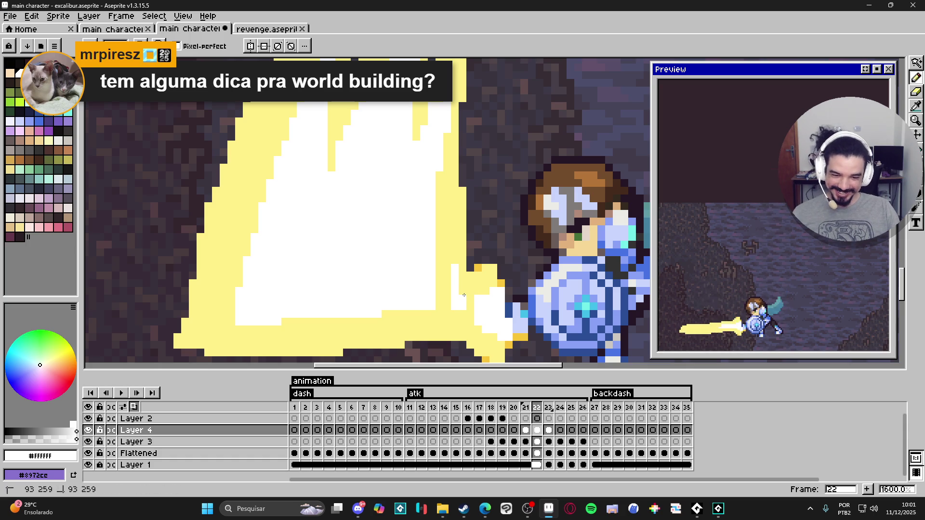
Step back to slash frame 21.
scroll(464, 291, down, 4)
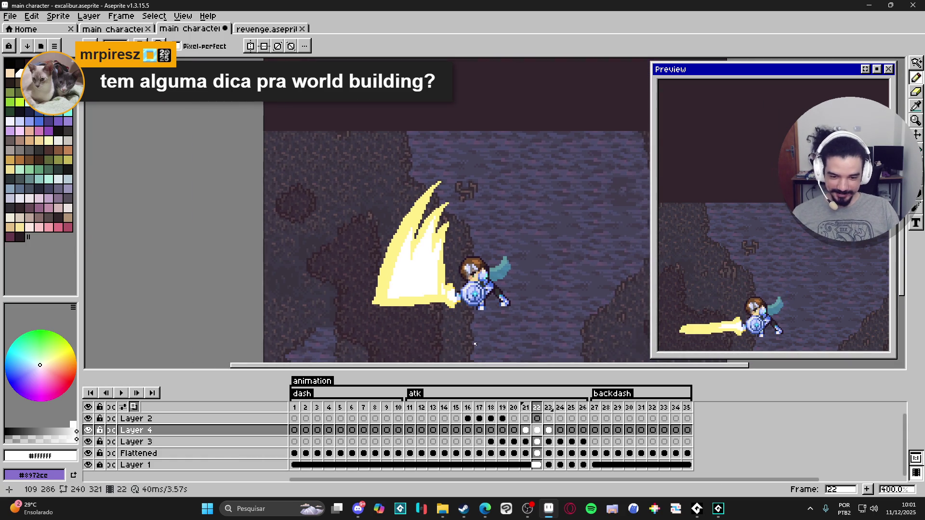
scroll(400, 280, up, 5)
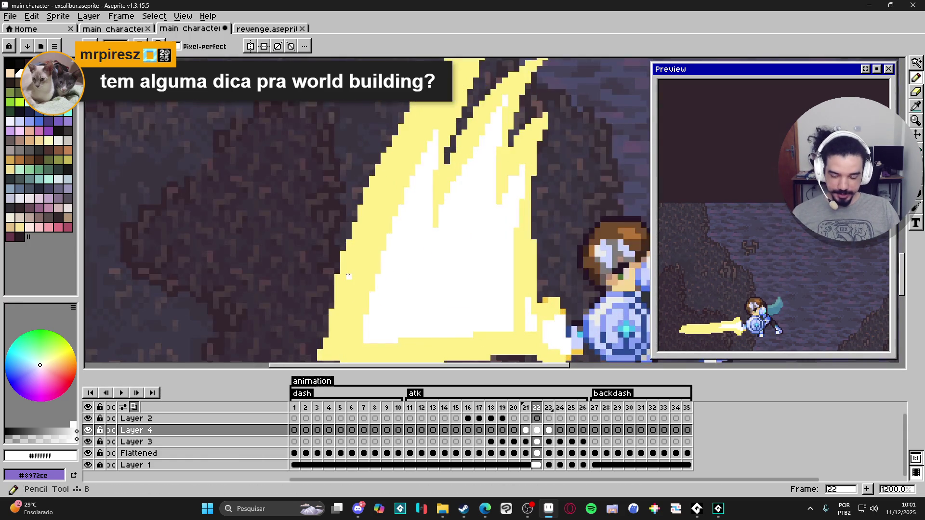
scroll(375, 274, down, 1)
click(526, 431)
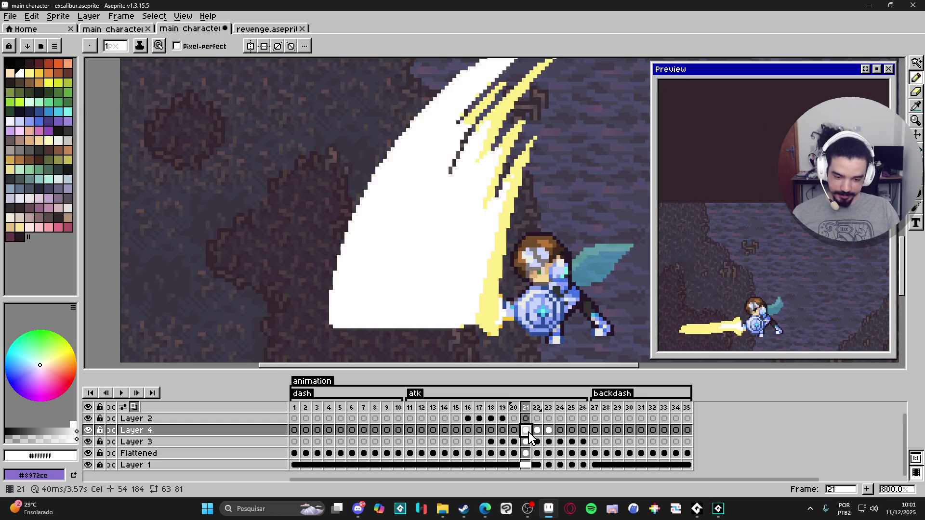
Advance through frame 22 to slash frame 23.
click(537, 434)
click(547, 434)
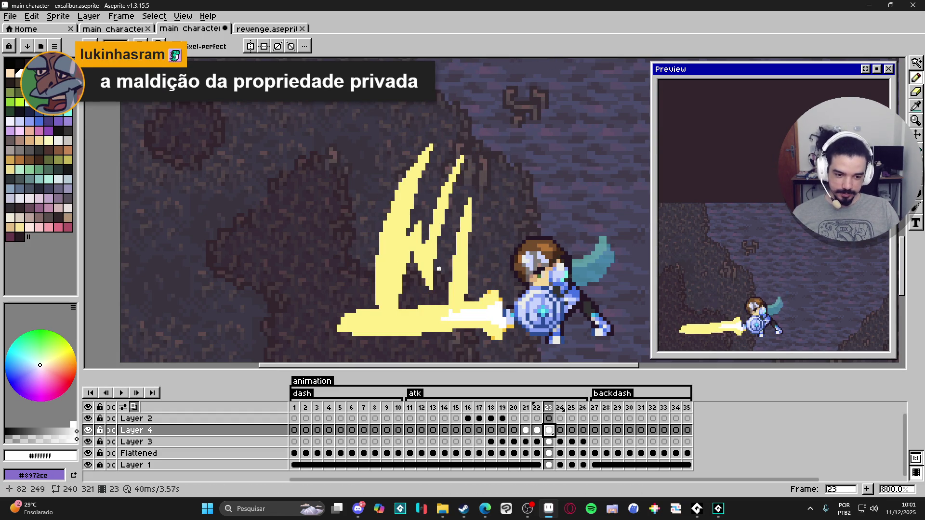
scroll(452, 281, down, 1)
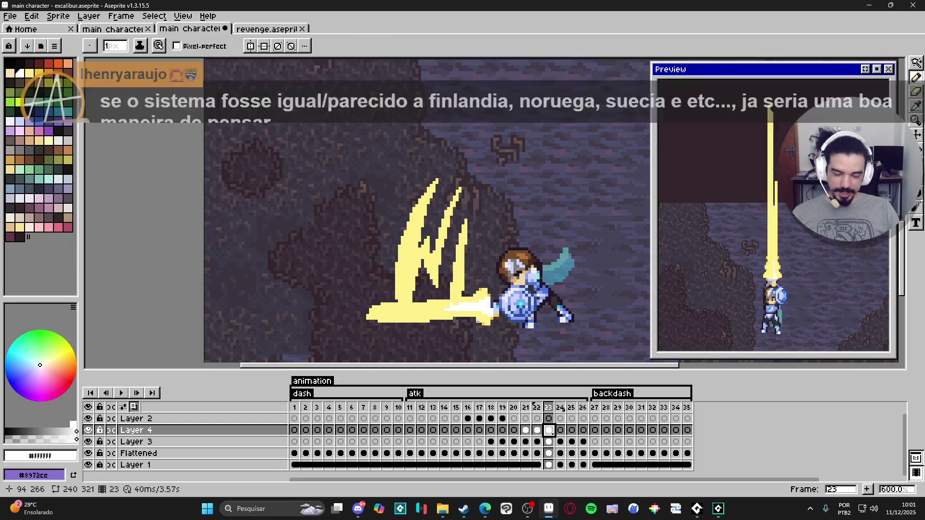
Return to the Pencil and sample the slash's pale yellow #FFF089 as foreground colour.
key(v)
key(e)
scroll(393, 296, up, 3)
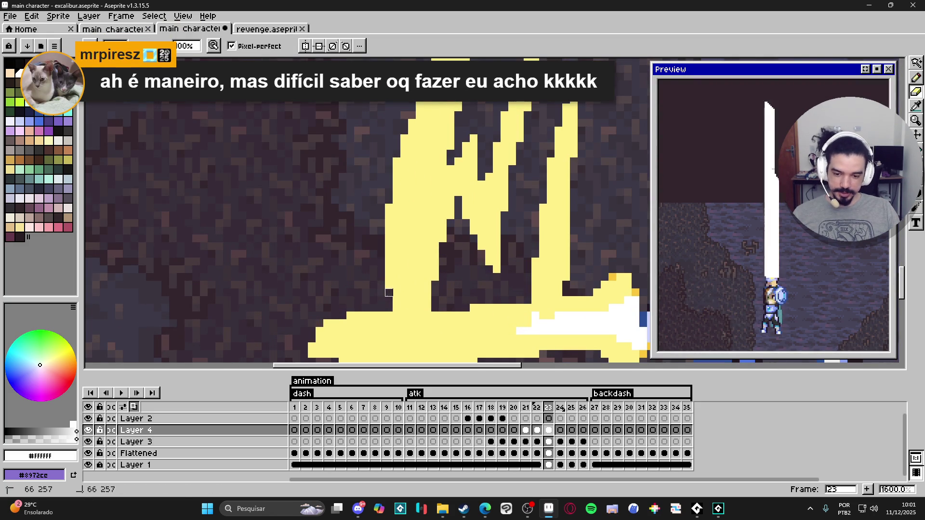
scroll(389, 299, down, 4)
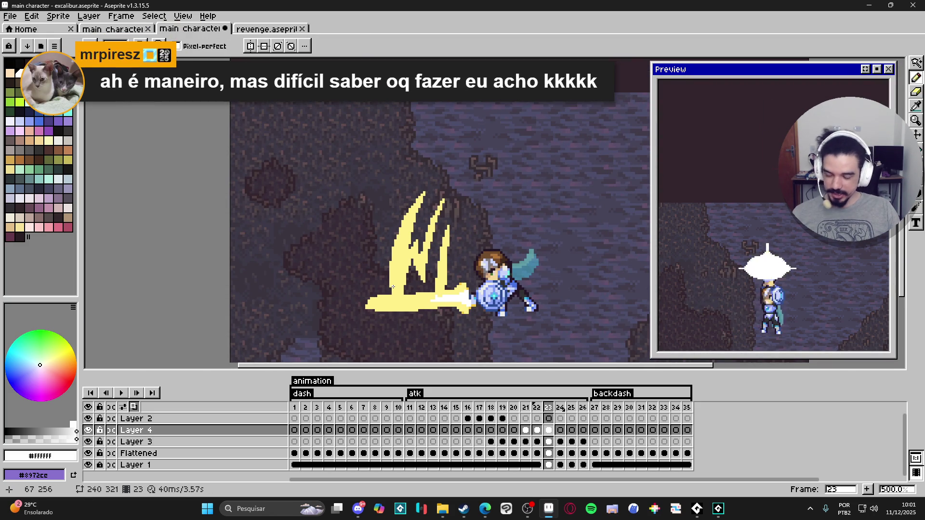
key(b)
scroll(394, 285, up, 2)
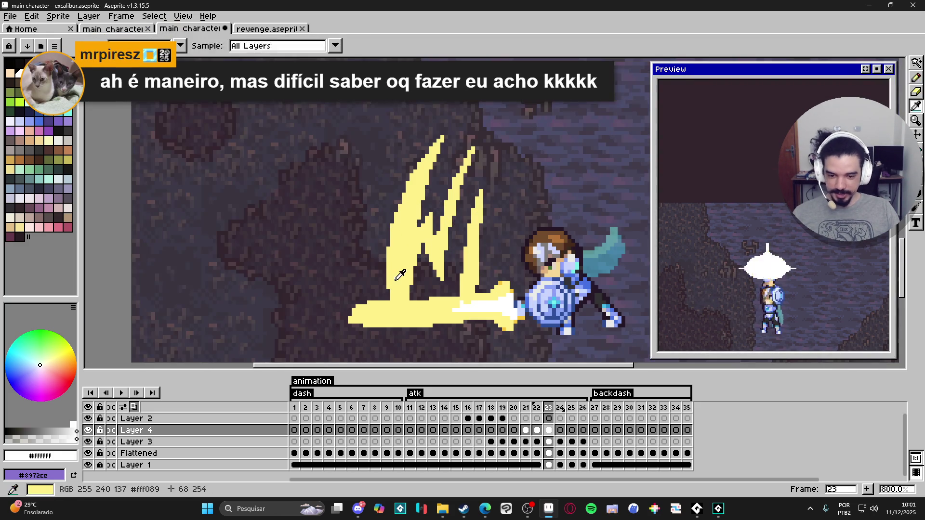
alt+click(395, 284)
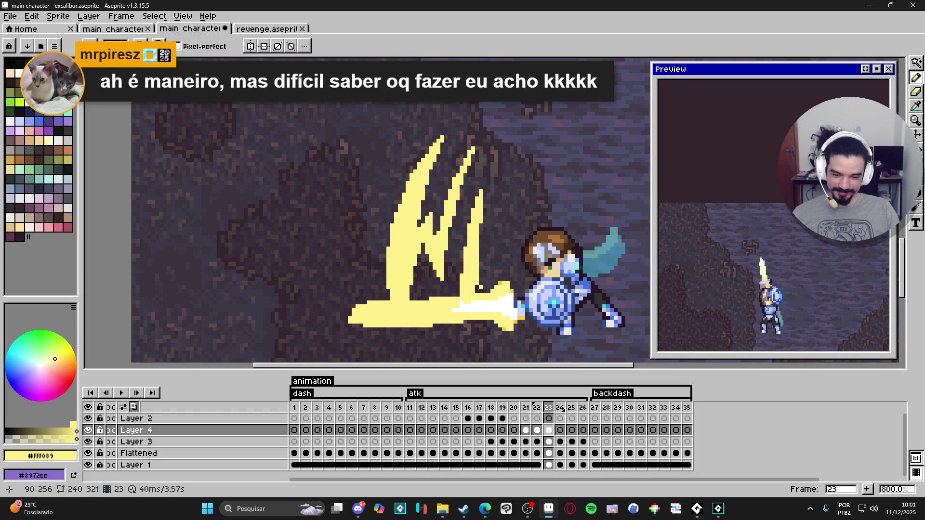
scroll(470, 306, up, 1)
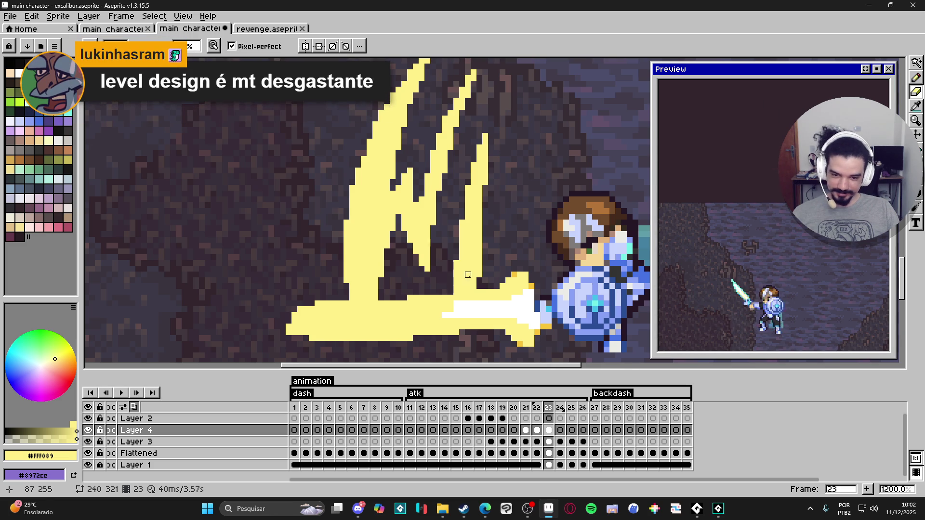
scroll(468, 274, down, 4)
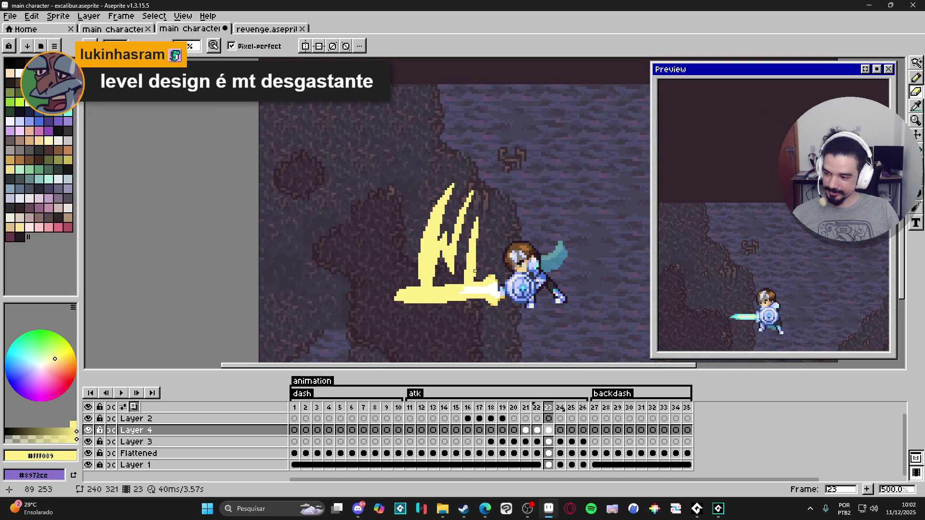
scroll(450, 218, up, 5)
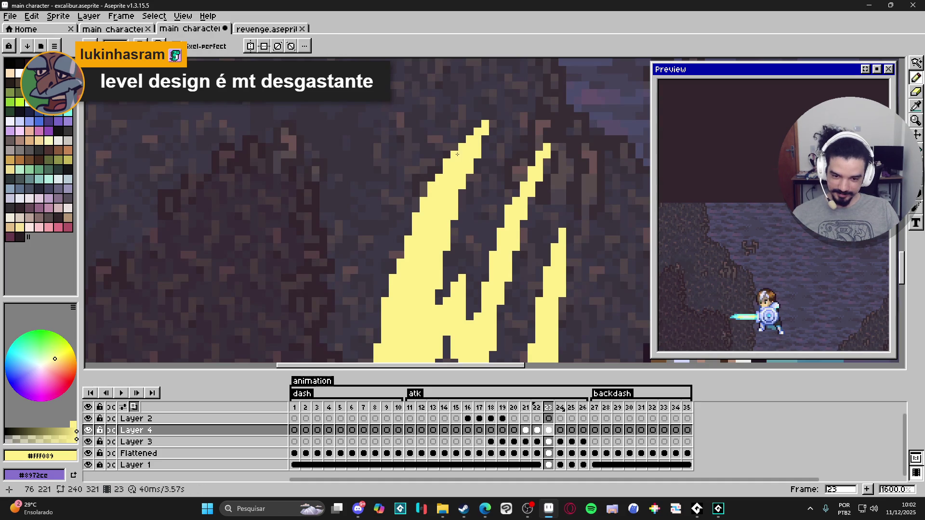
scroll(475, 143, down, 4)
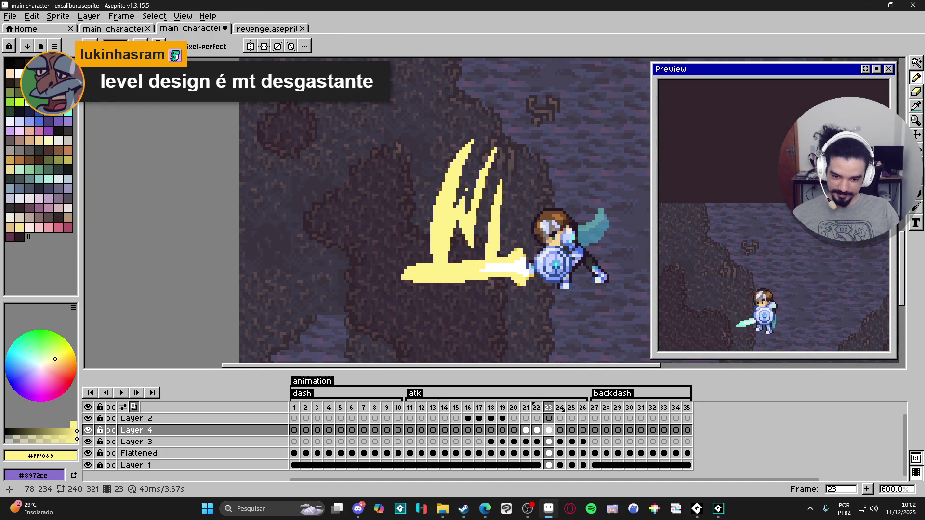
scroll(489, 245, down, 1)
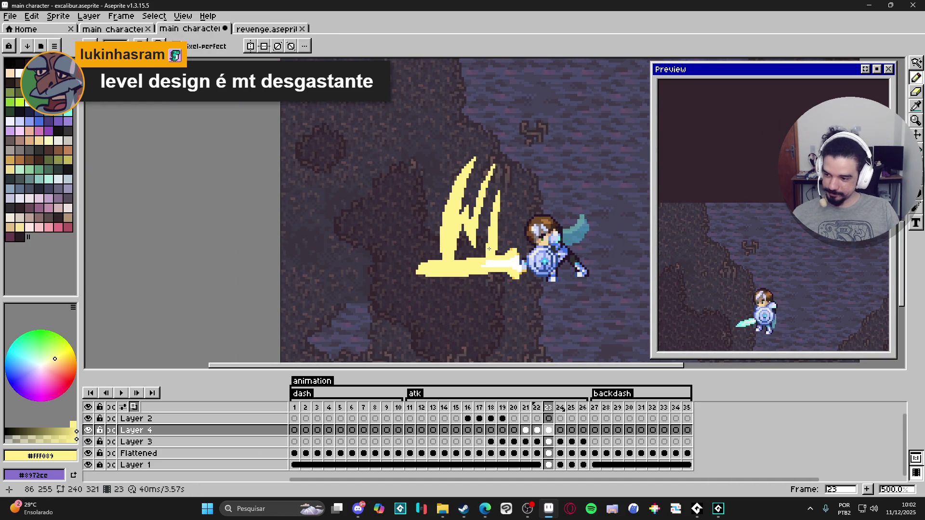
Step back through frame 22 to slash frame 21 on Layer 4.
click(538, 430)
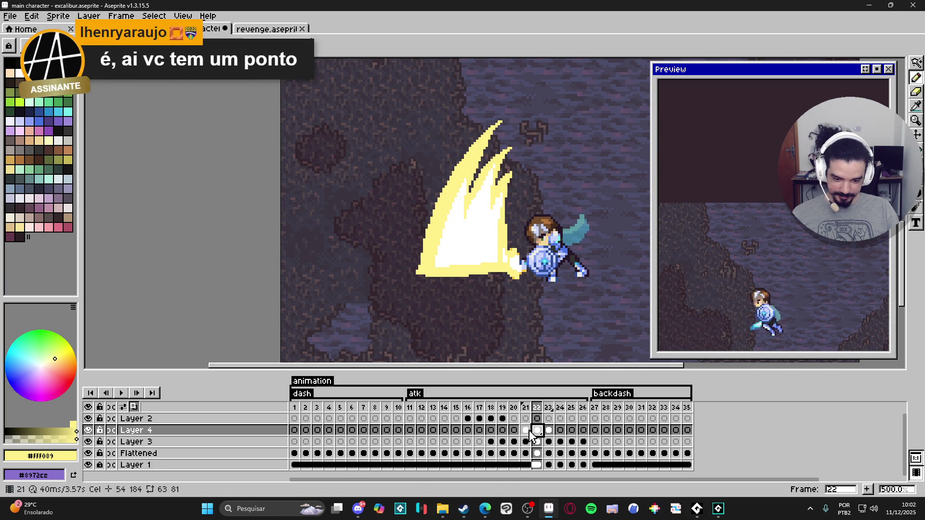
key(Left)
scroll(520, 351, up, 2)
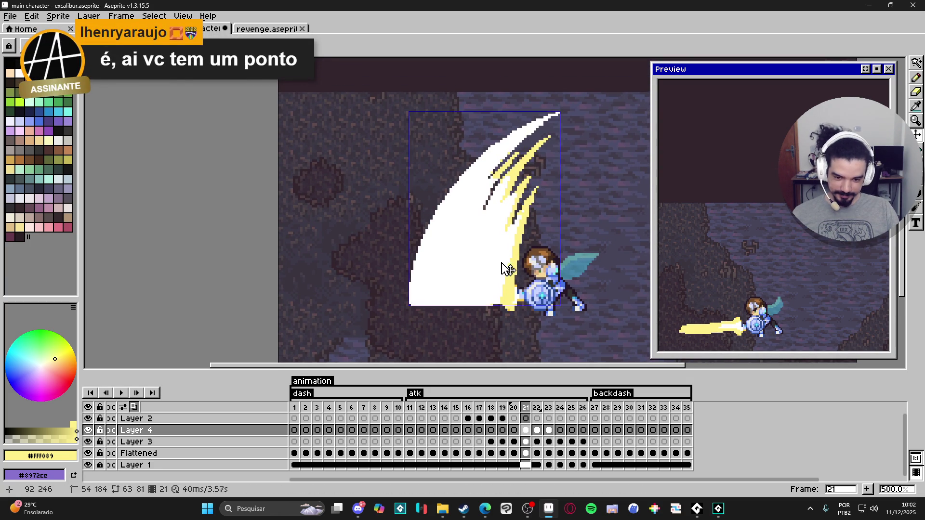
Magic-wand select the white slash shape, then deselect and return to the Pencil.
key(w)
click(504, 233)
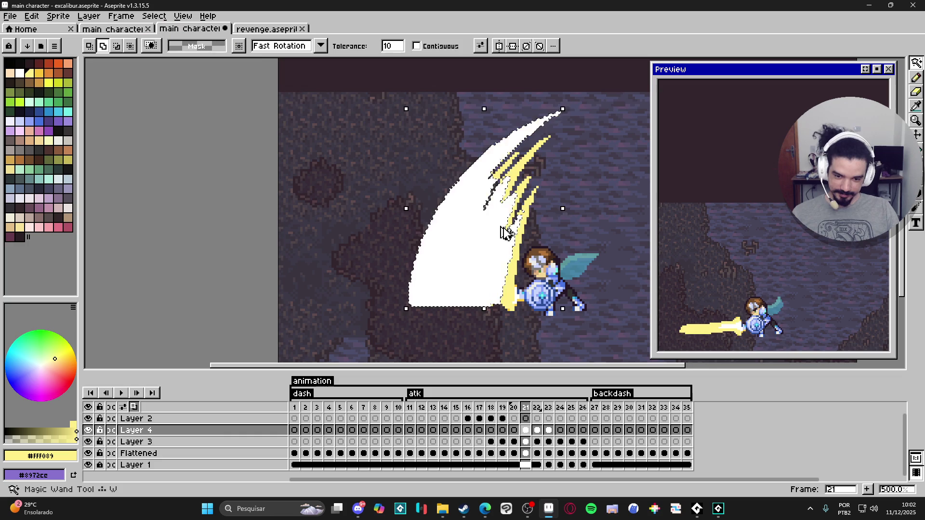
key(ctrl+d)
key(b)
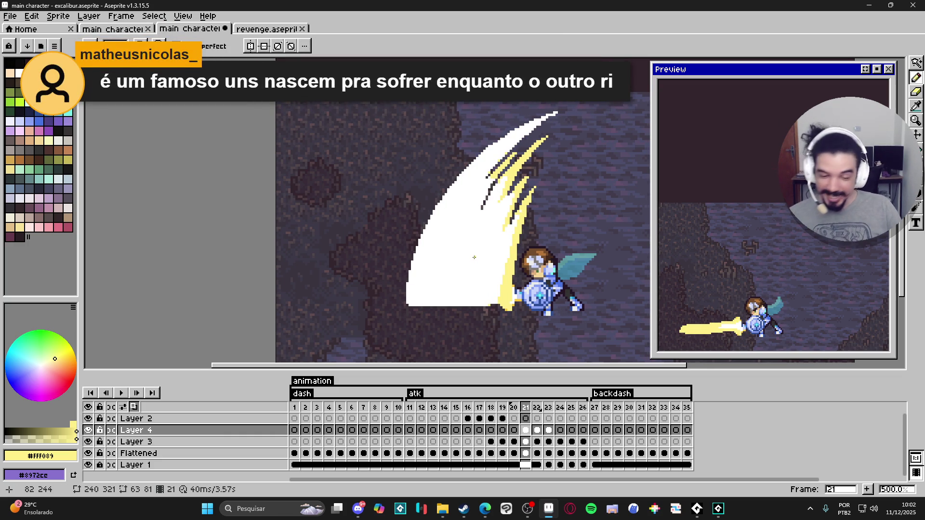
Add pale yellow pixels along the slash's upper edge.
scroll(505, 137, up, 5)
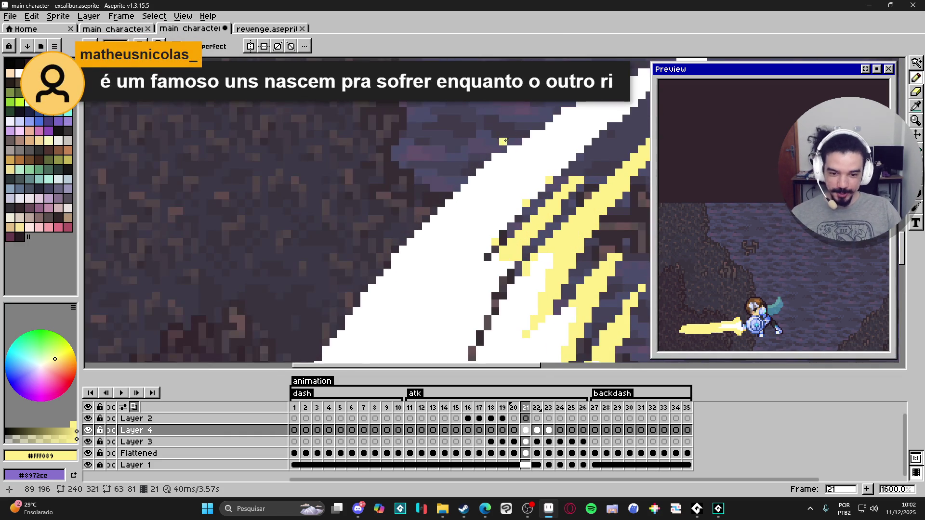
click(495, 156)
click(510, 150)
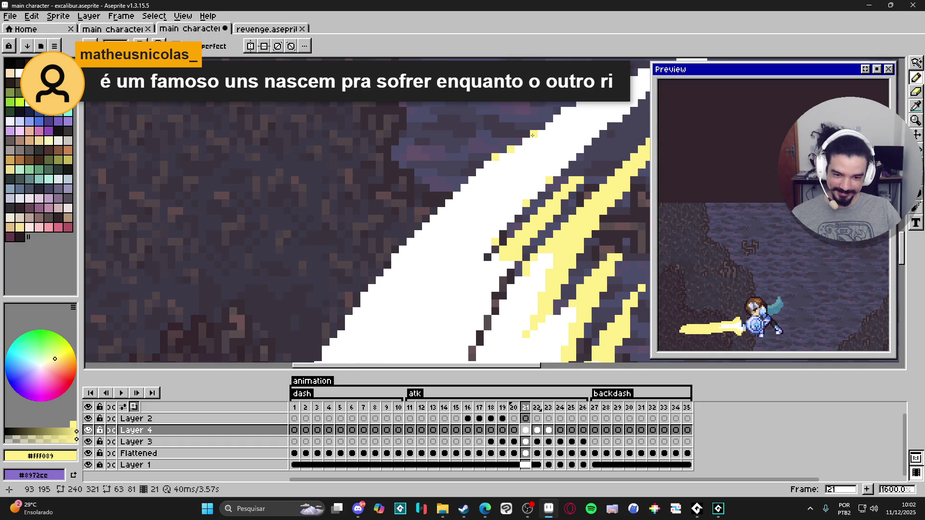
scroll(532, 136, down, 3)
scroll(425, 228, up, 2)
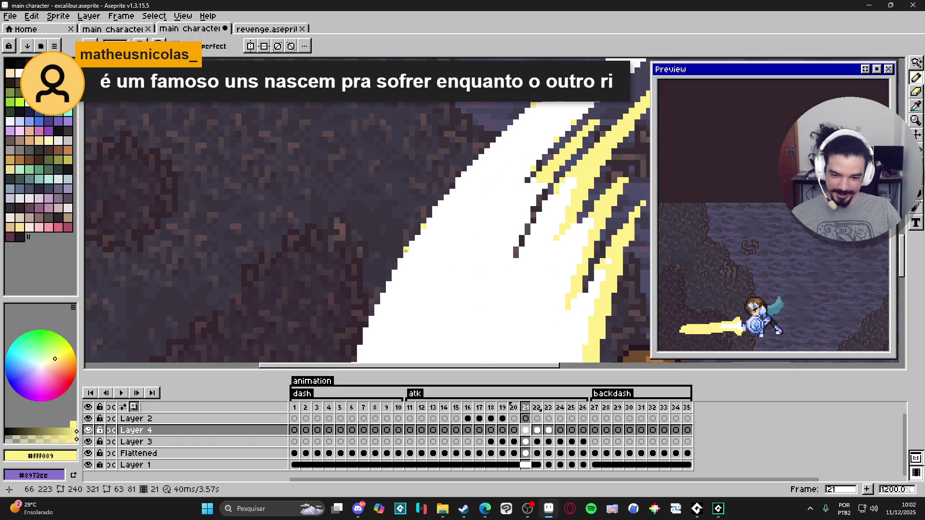
Paint pale yellow down the slash's white-to-dark left edge.
drag(405, 250, 441, 175)
mouse_move(424, 236)
mouse_down()
mouse_move(432, 209)
mouse_move(442, 225)
mouse_up()
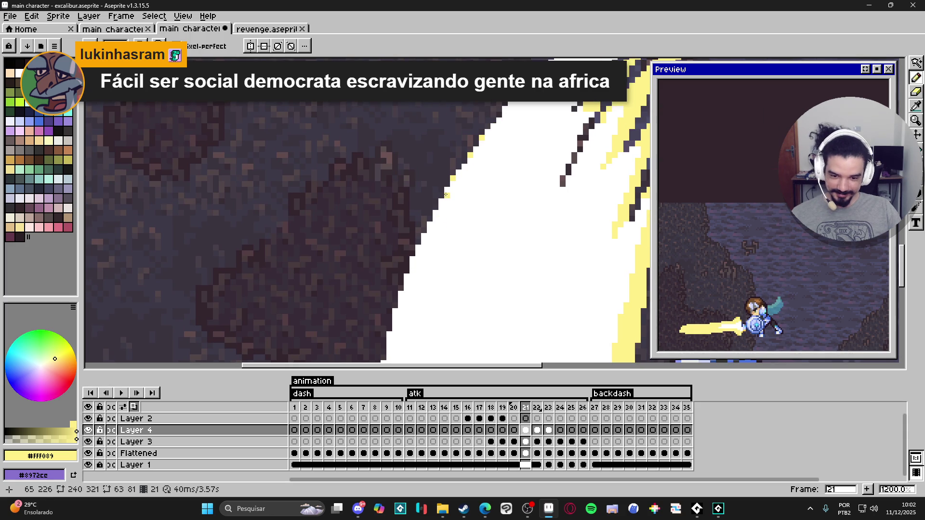
drag(446, 192, 424, 225)
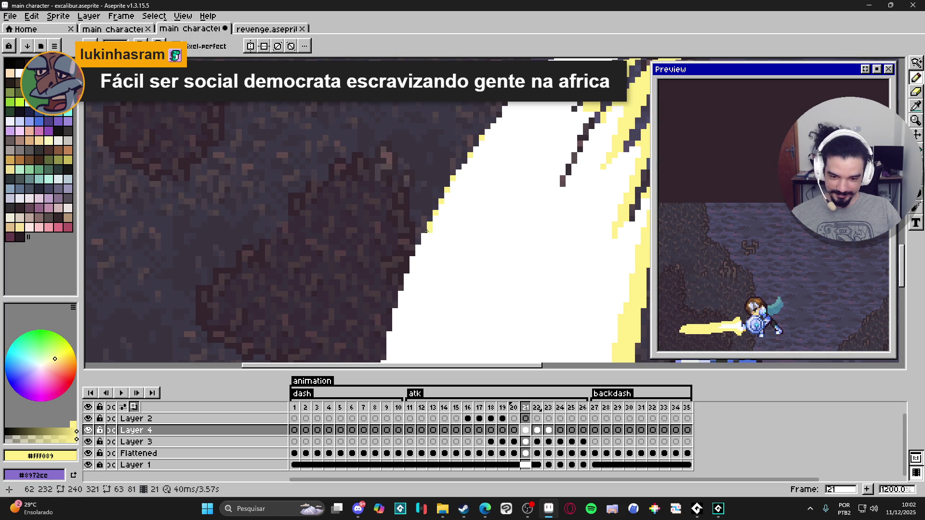
mouse_move(405, 276)
mouse_down()
mouse_move(403, 301)
mouse_move(388, 316)
mouse_move(419, 260)
mouse_up()
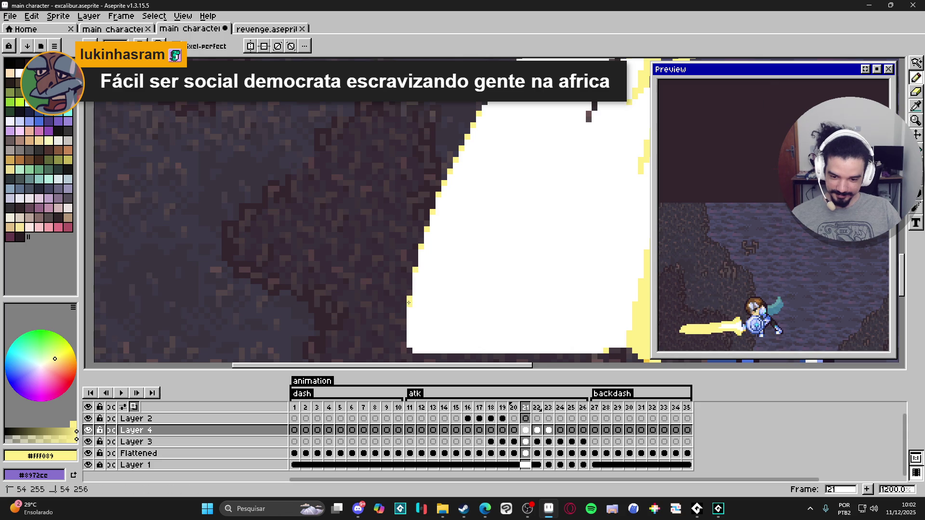
scroll(409, 302, down, 3)
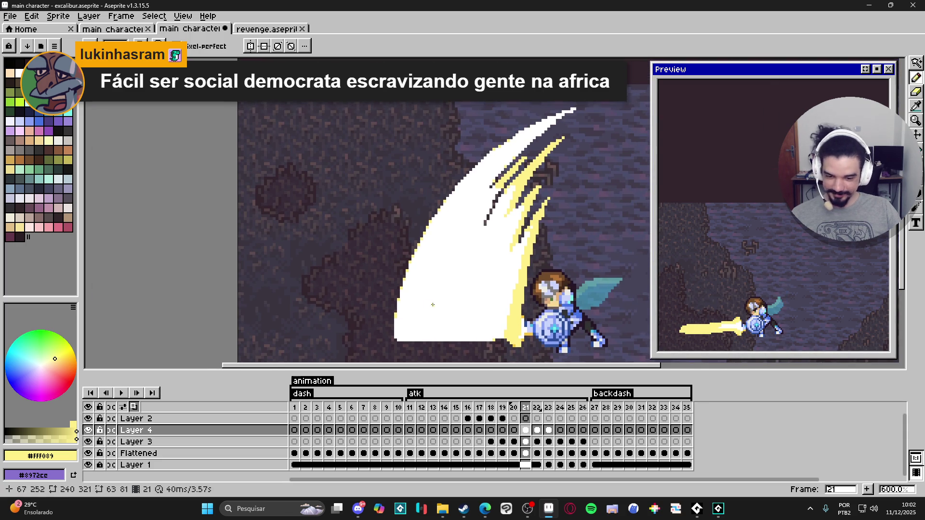
scroll(537, 133, up, 4)
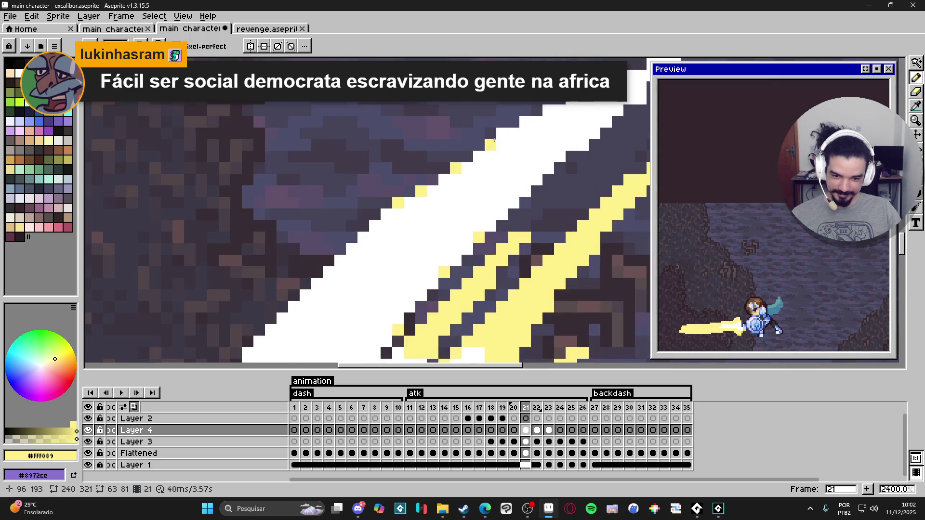
scroll(463, 201, down, 2)
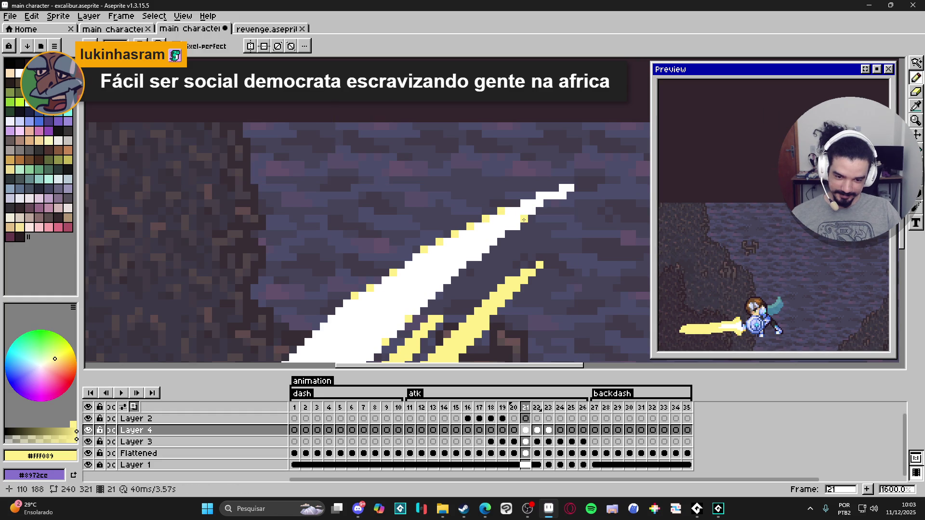
Turn the slash's tip pixel pale yellow.
click(565, 195)
scroll(509, 236, down, 1)
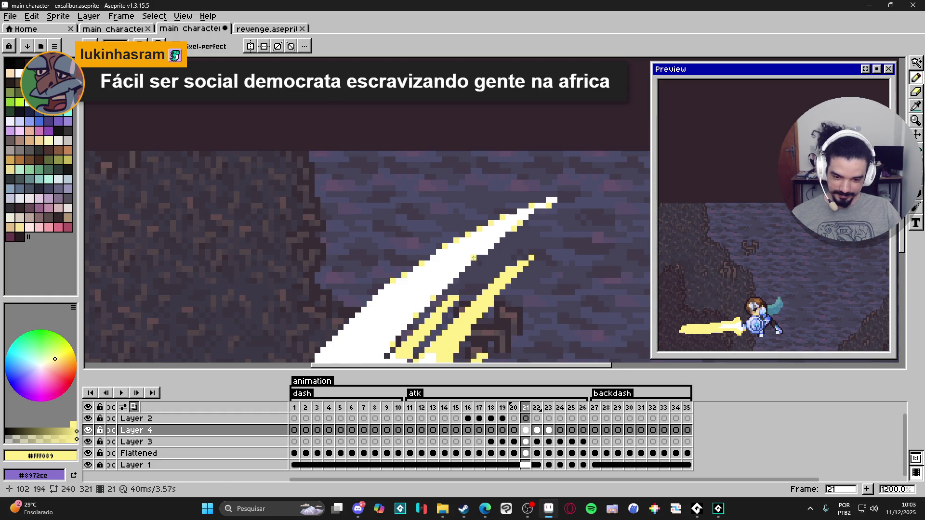
scroll(480, 258, down, 3)
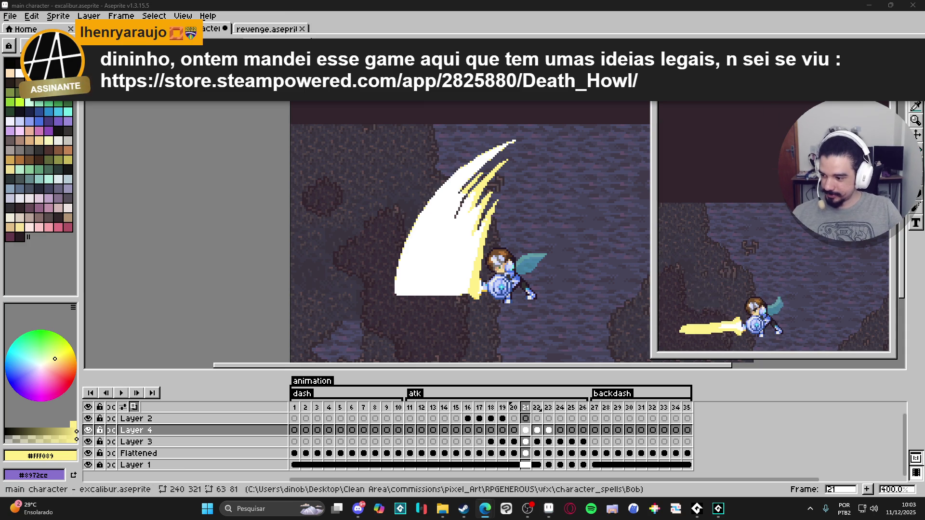
Play Death Howl's launch trailer full screen from the start, then pause and exit full screen.
key(alt+Tab)
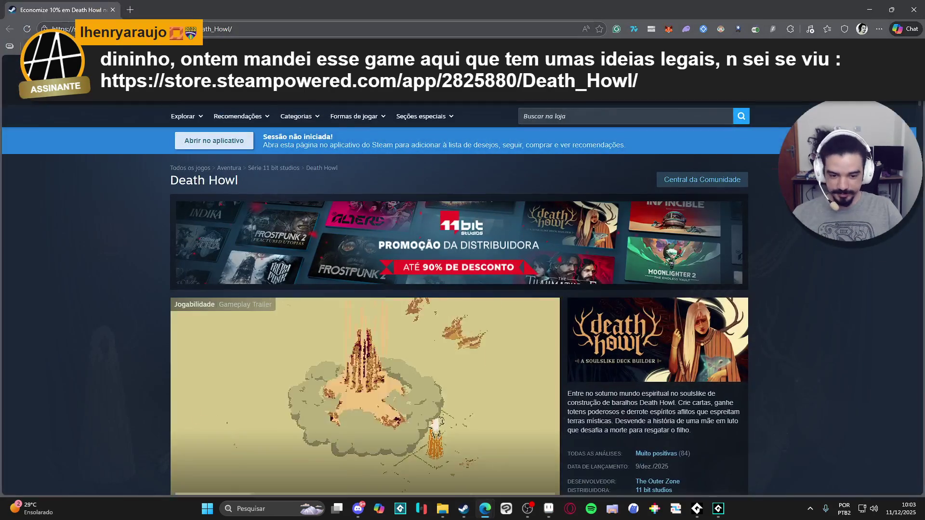
scroll(437, 144, down, 5)
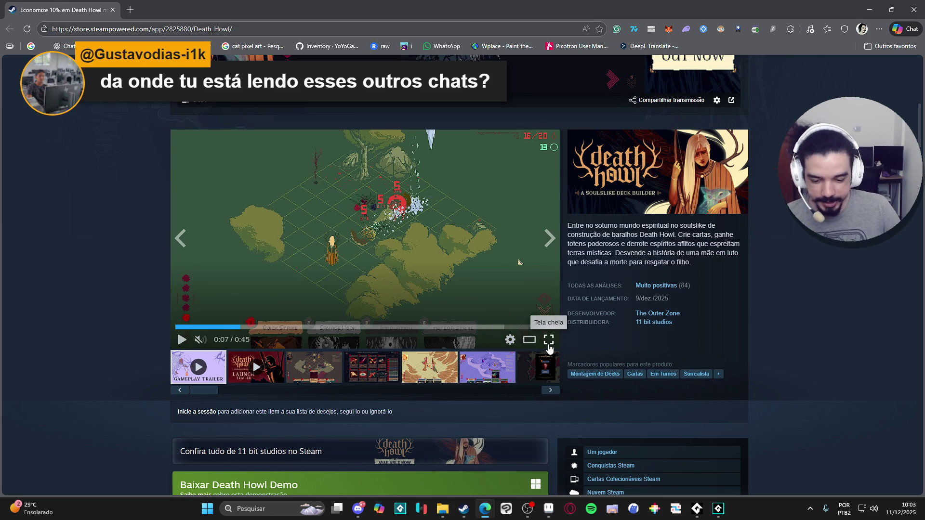
click(549, 341)
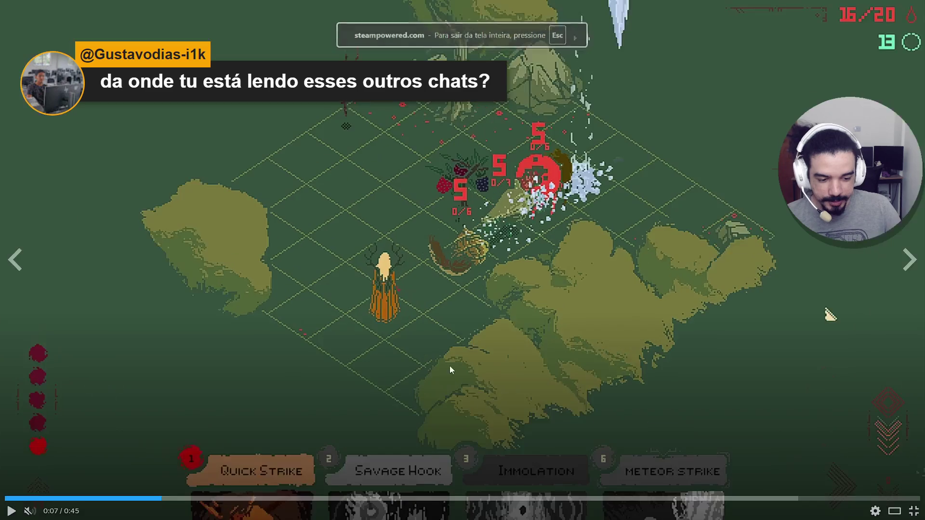
click(77, 499)
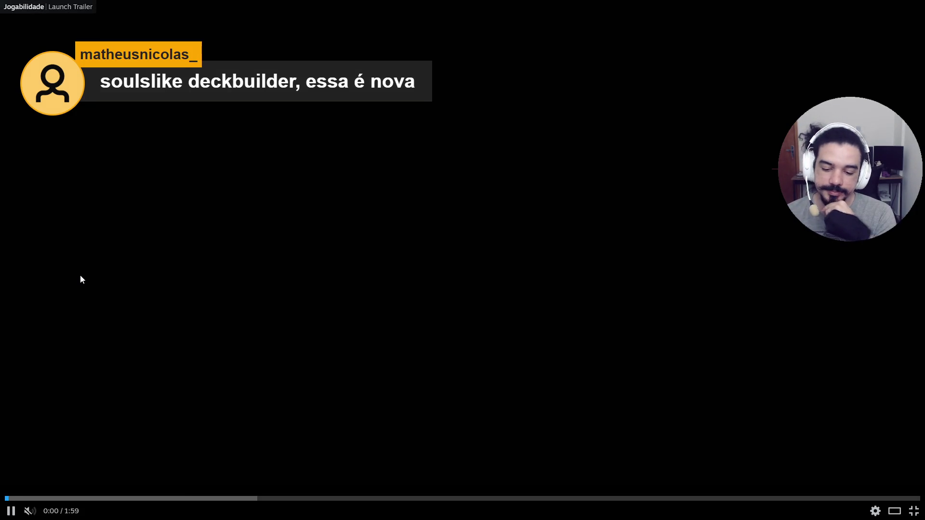
key(space)
click(912, 514)
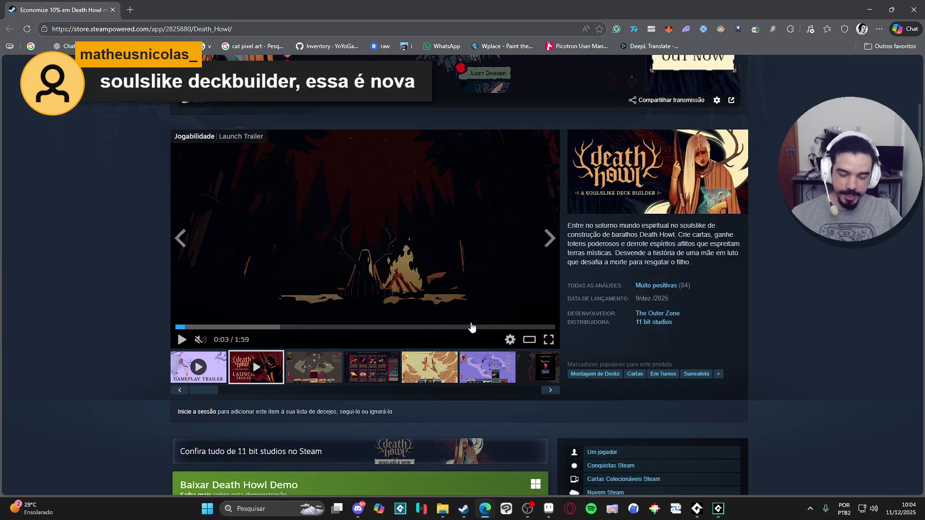
Jump the launch trailer to 0:29 and switch it to full screen.
scroll(286, 315, down, 2)
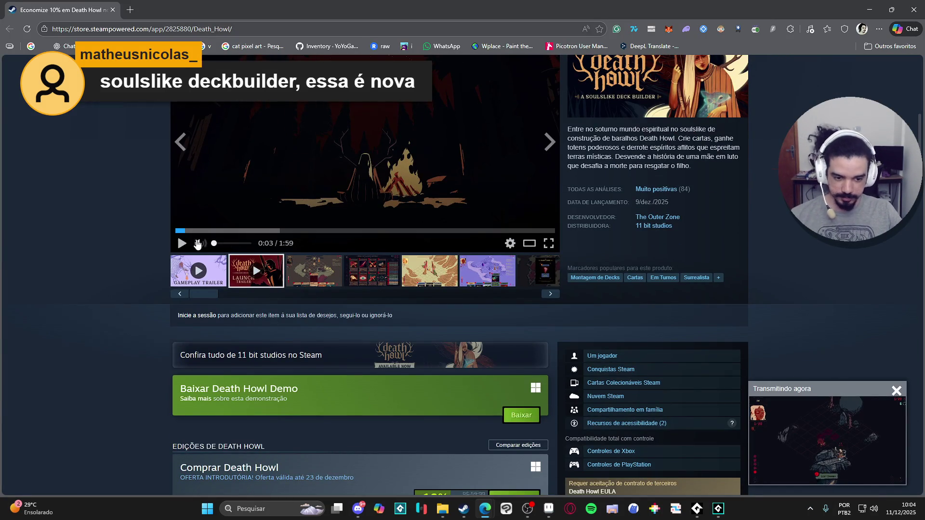
scroll(286, 313, up, 2)
click(268, 327)
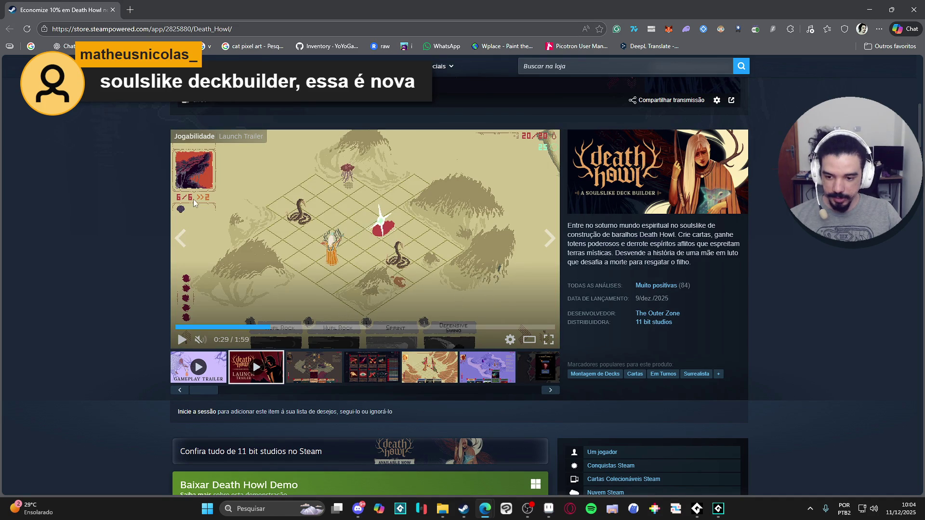
click(548, 339)
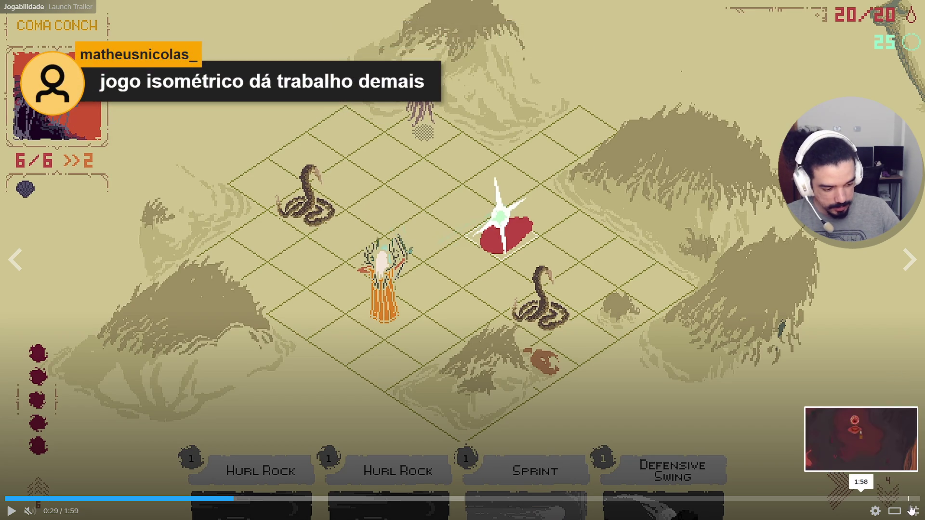
Scrub the trailer to 1:24, 0:48, 1:26, 1:34, 1:25, 0:34, 0:38 and 1:04.
click(655, 499)
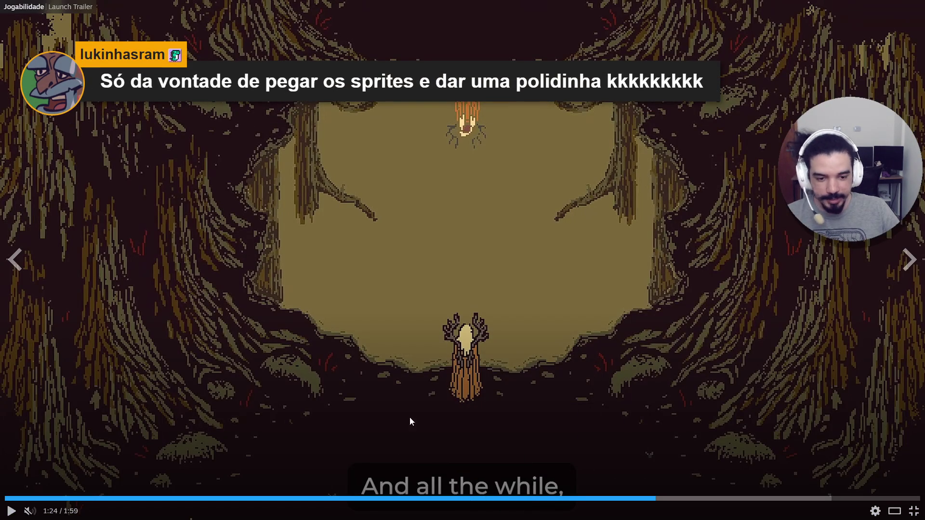
click(377, 499)
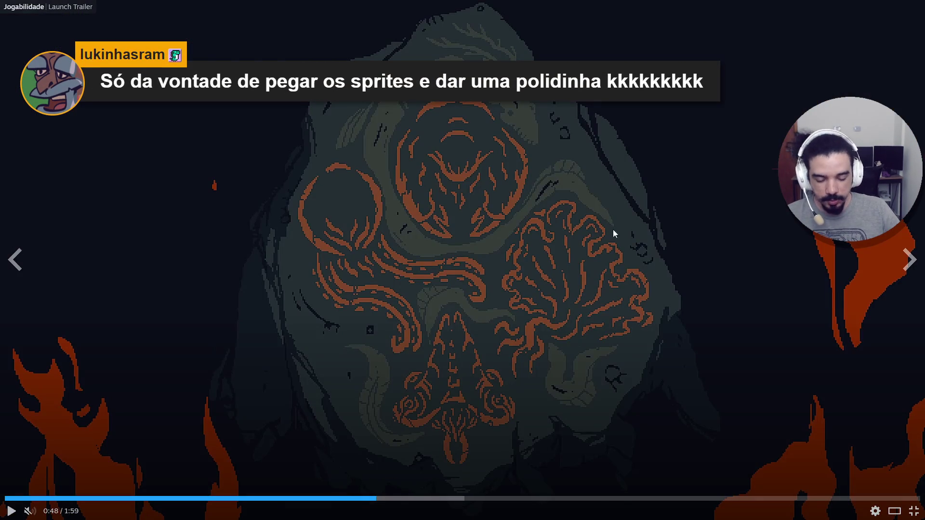
click(665, 499)
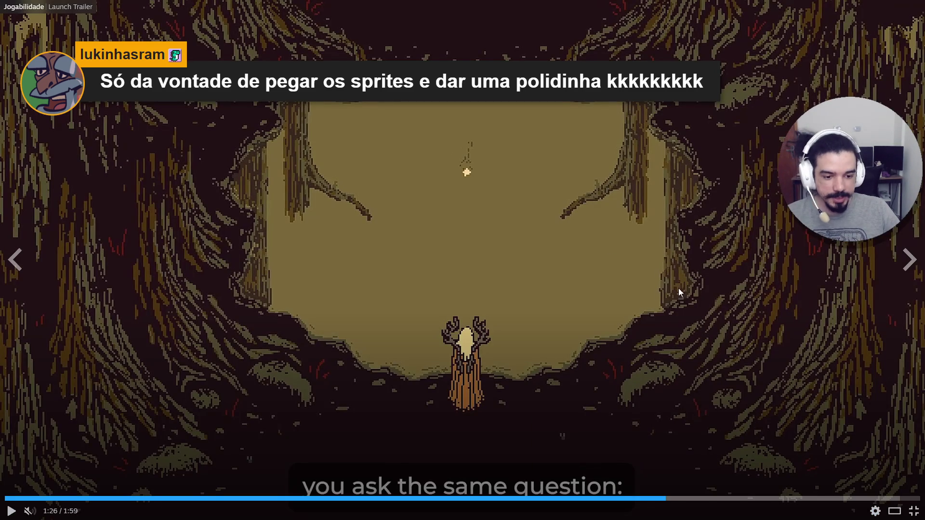
click(731, 499)
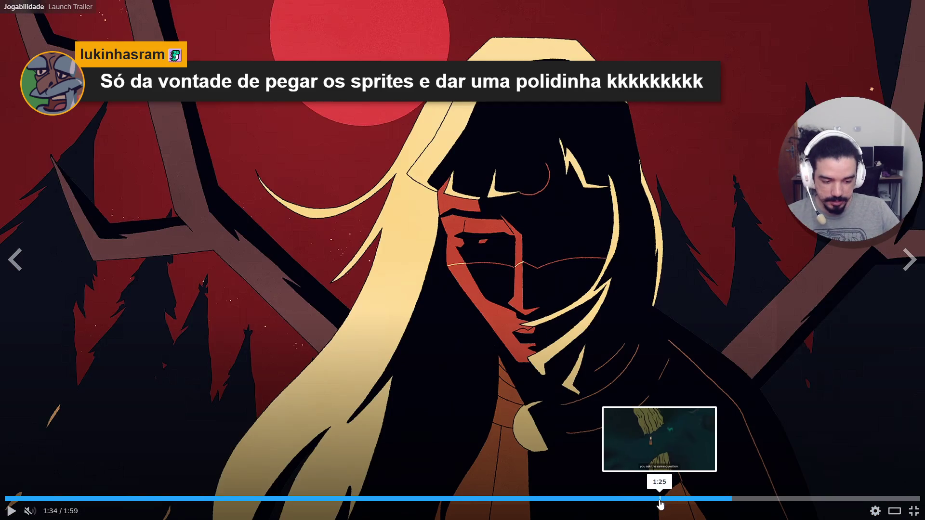
click(659, 500)
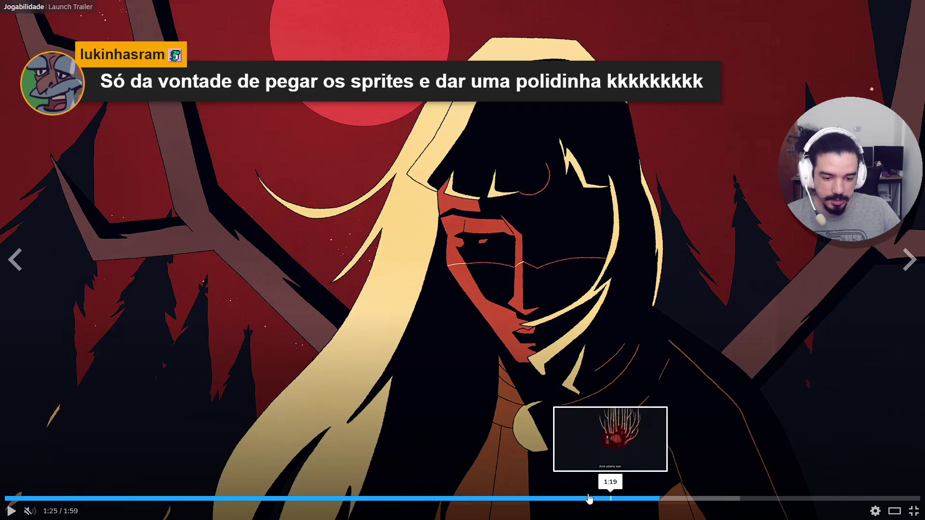
click(268, 499)
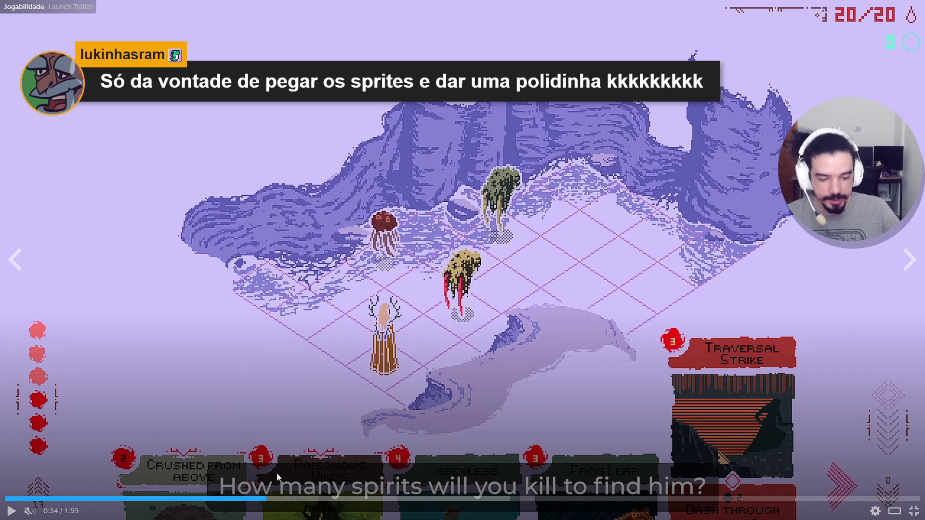
click(296, 499)
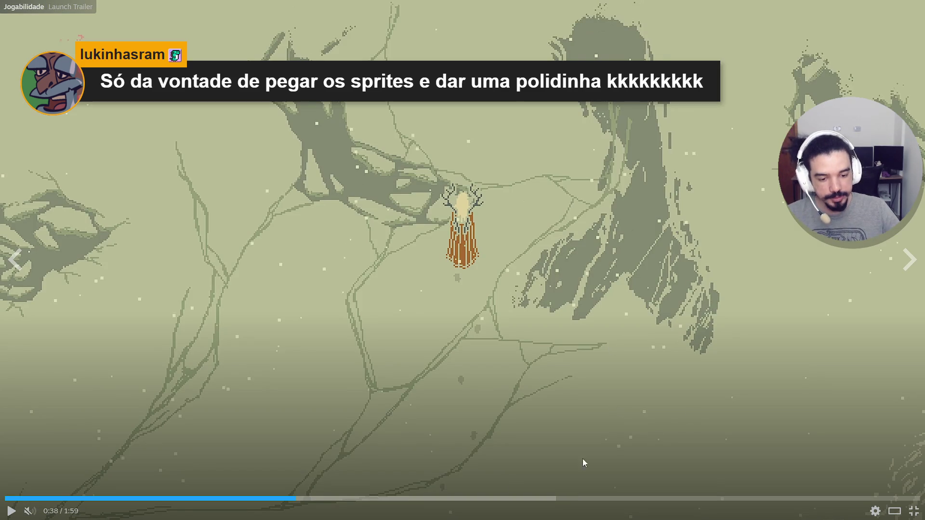
click(495, 499)
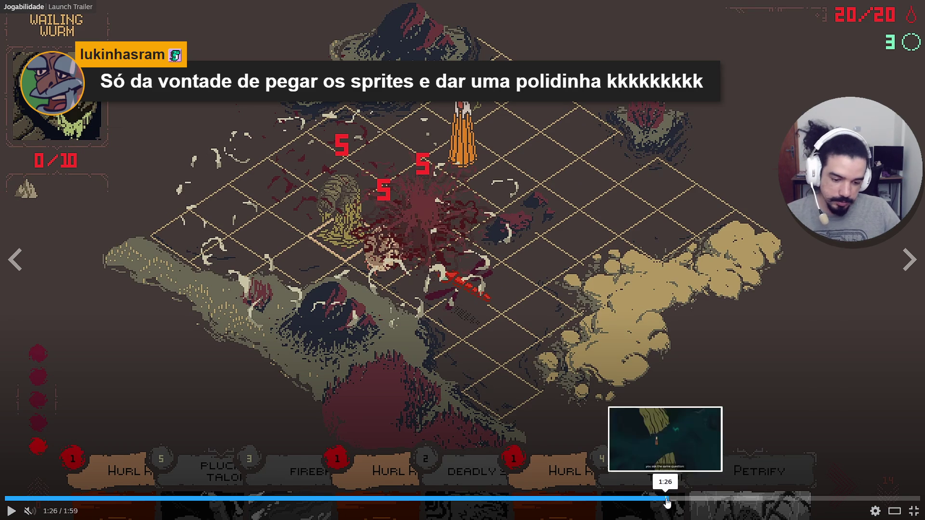
Scrub to 1:26, 1:42, 1:08, 0:56, 0:49, then 1:26 and leave full screen.
click(665, 499)
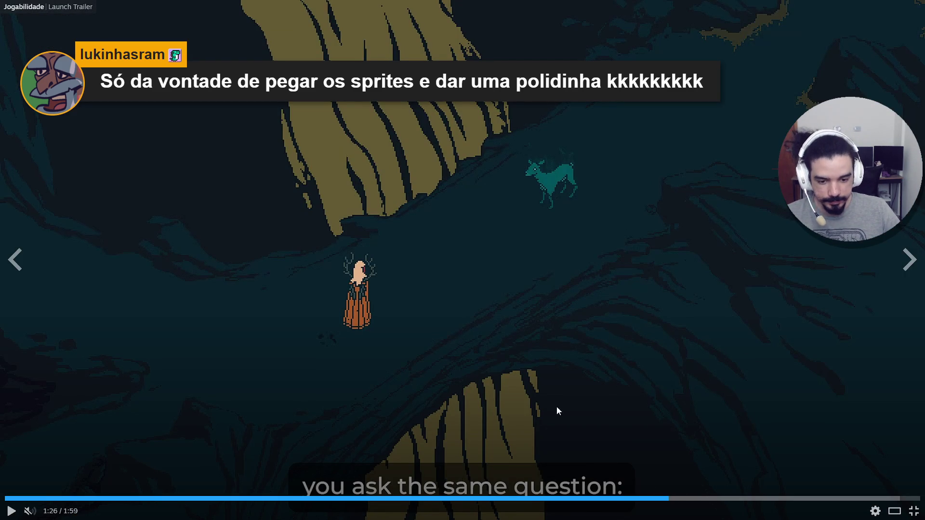
click(741, 499)
click(793, 500)
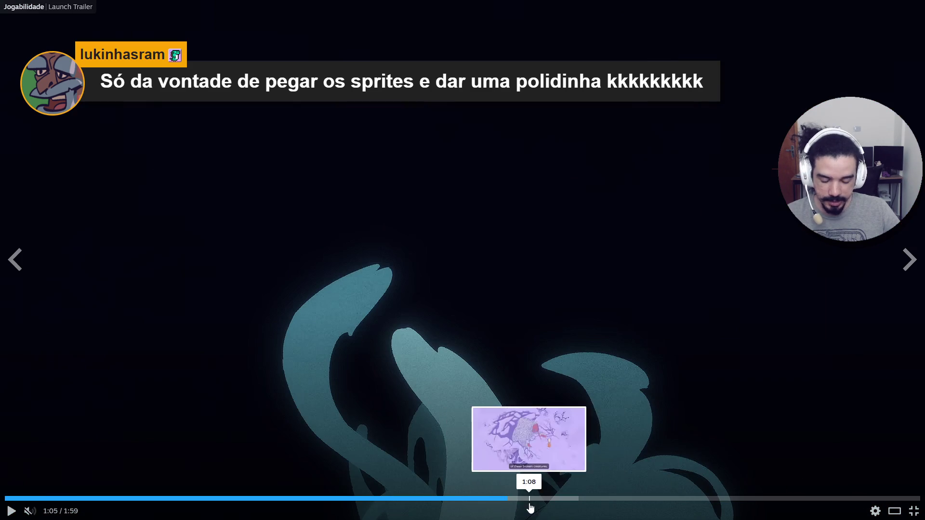
click(528, 498)
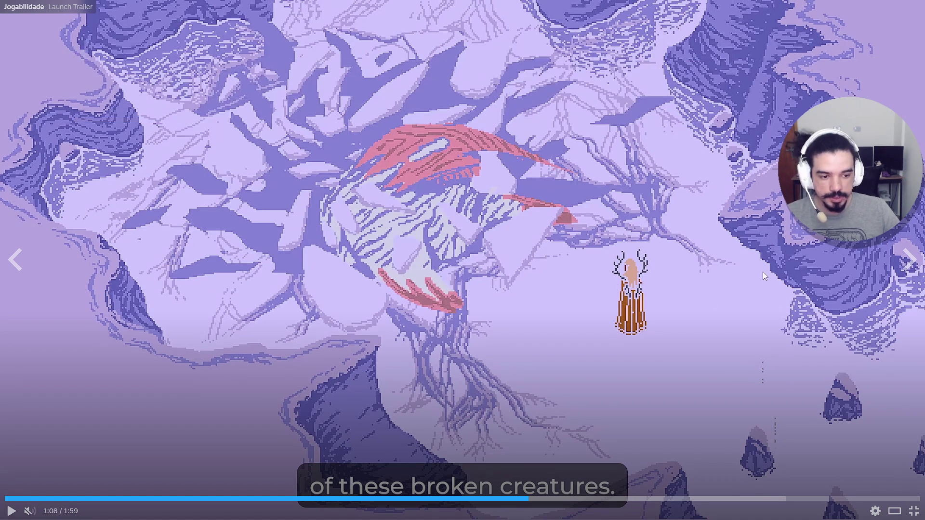
click(437, 499)
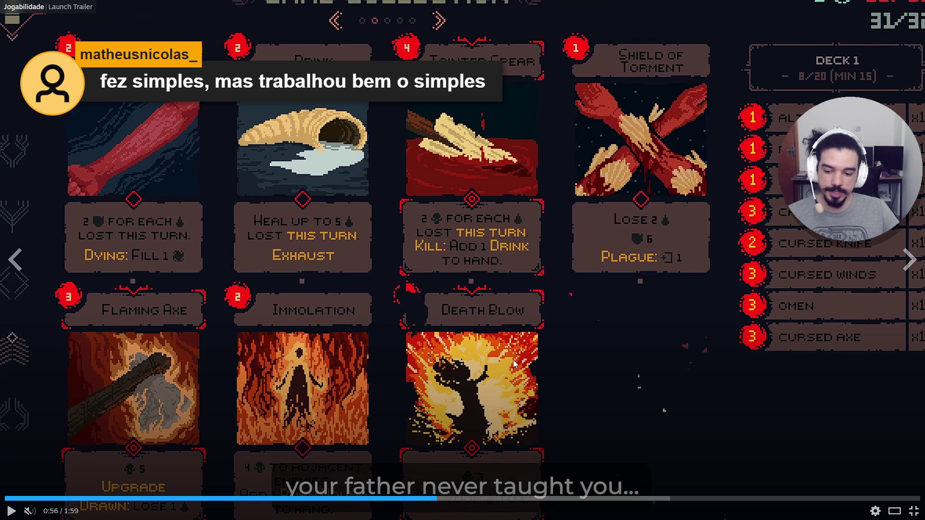
click(384, 498)
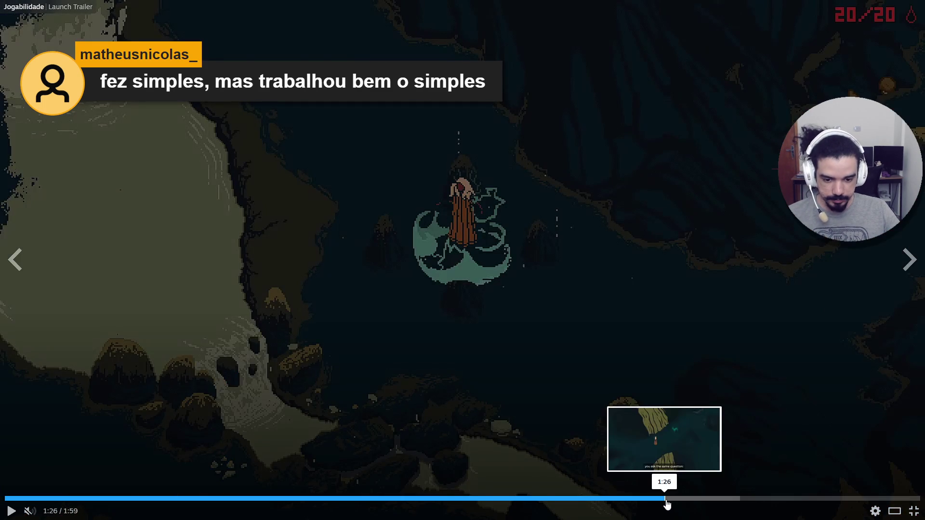
click(665, 500)
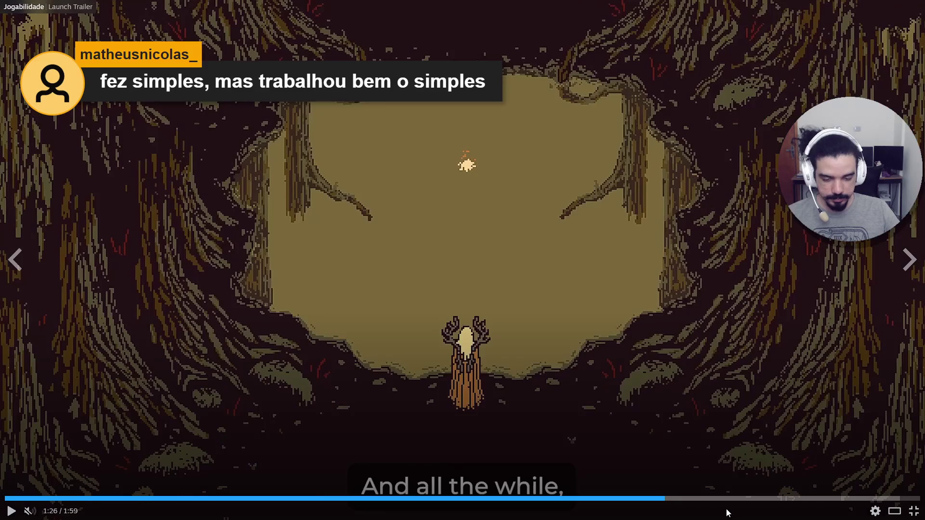
click(911, 514)
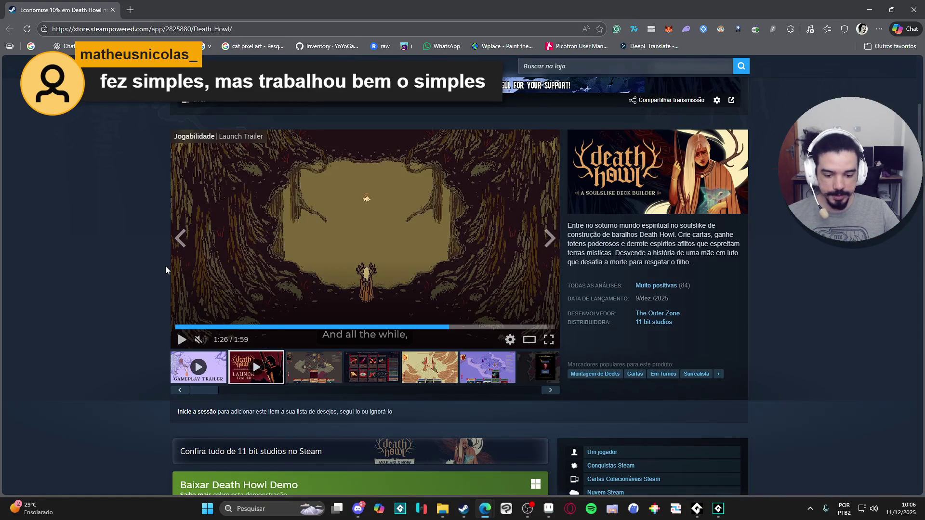
Close the 'Transmitindo agora' stream popup and minimize the browser back to Aseprite.
scroll(166, 267, down, 2)
scroll(166, 267, down, 2)
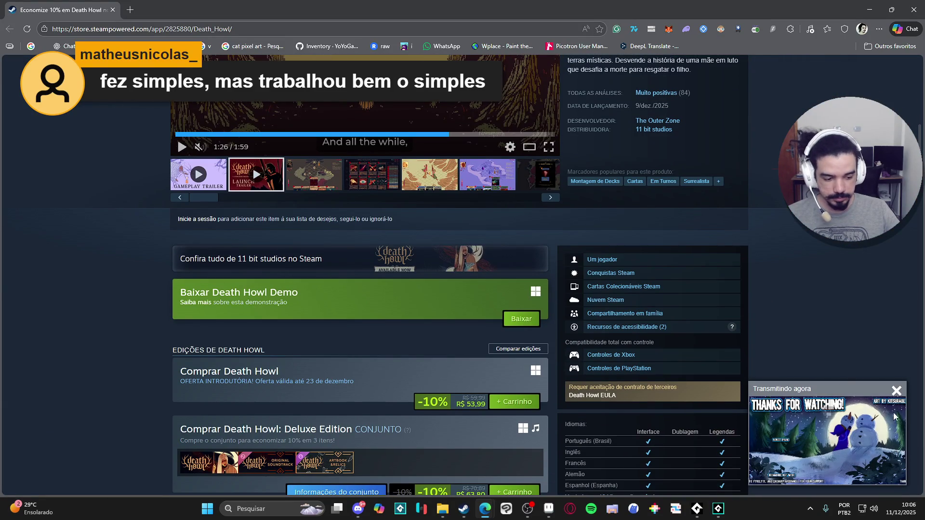
click(897, 392)
scroll(673, 371, down, 7)
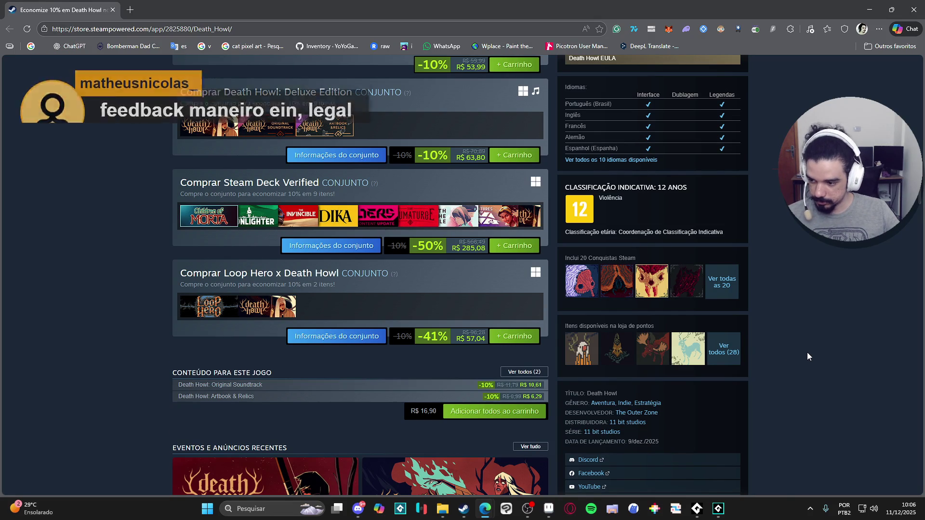
scroll(817, 346, up, 3)
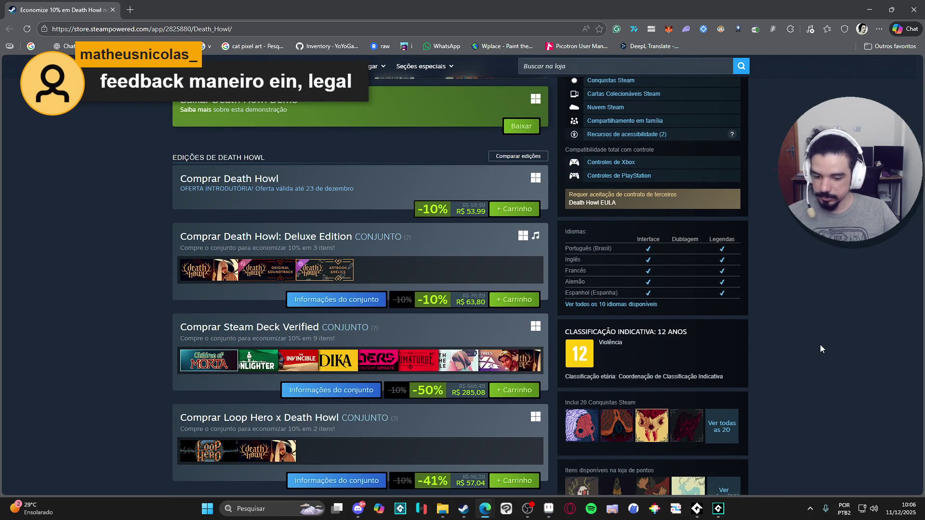
scroll(819, 344, up, 10)
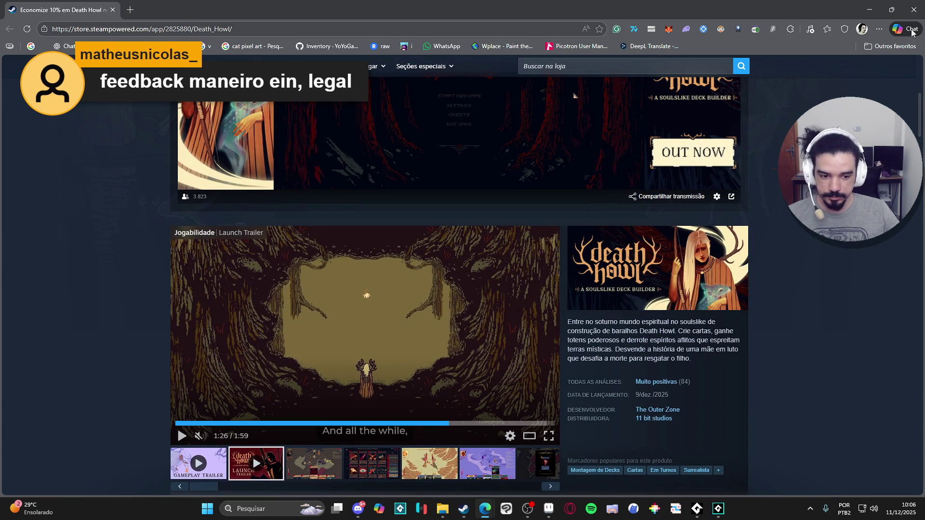
click(869, 10)
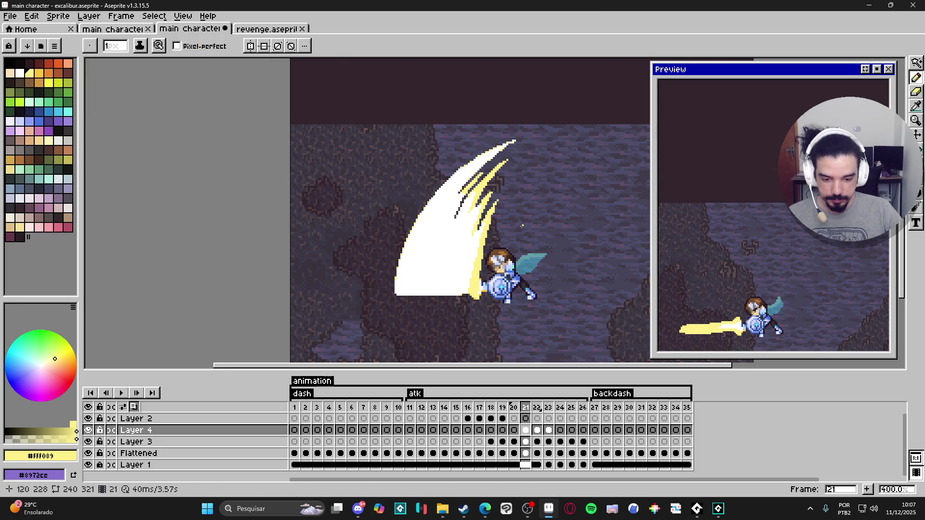
Zoom out and back to 400%, then advance to frame 24's sword thrust.
scroll(456, 236, down, 1)
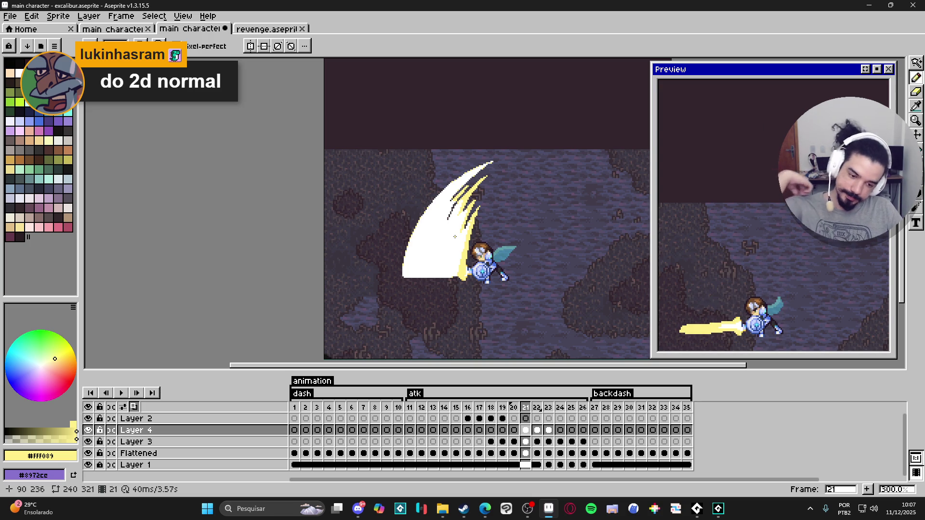
scroll(457, 260, up, 1)
key(Right)
key(Right)
key(Right)
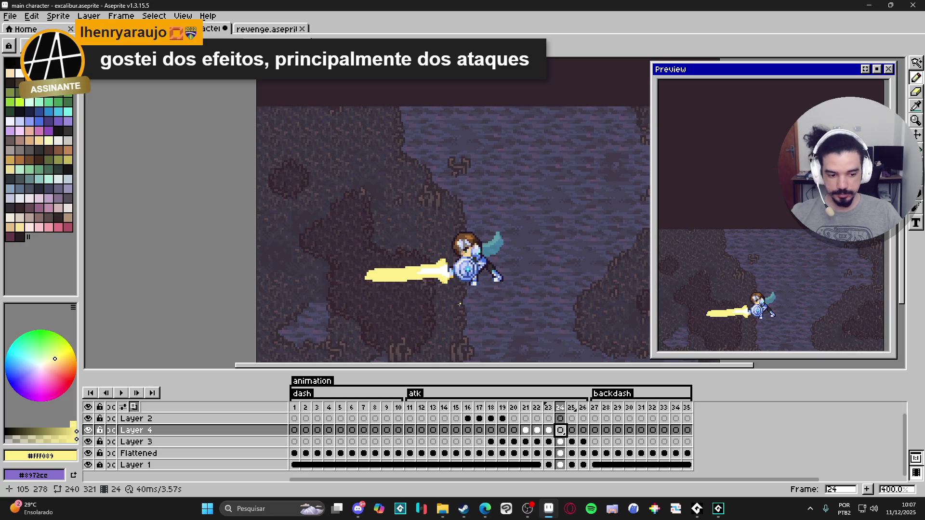
click(538, 430)
click(548, 431)
click(560, 432)
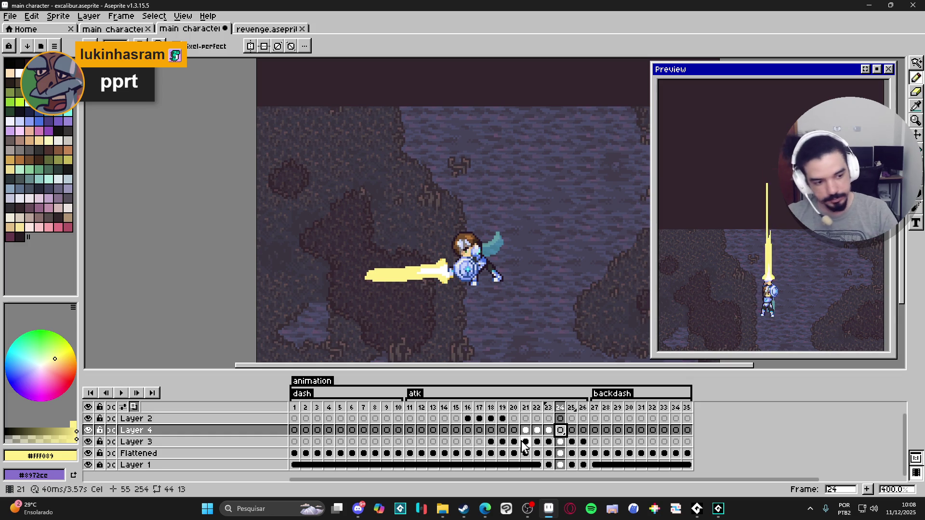
Add Layer 5 and draw an ellipse outline around the sword, redoing the first attempt.
key(shift+n)
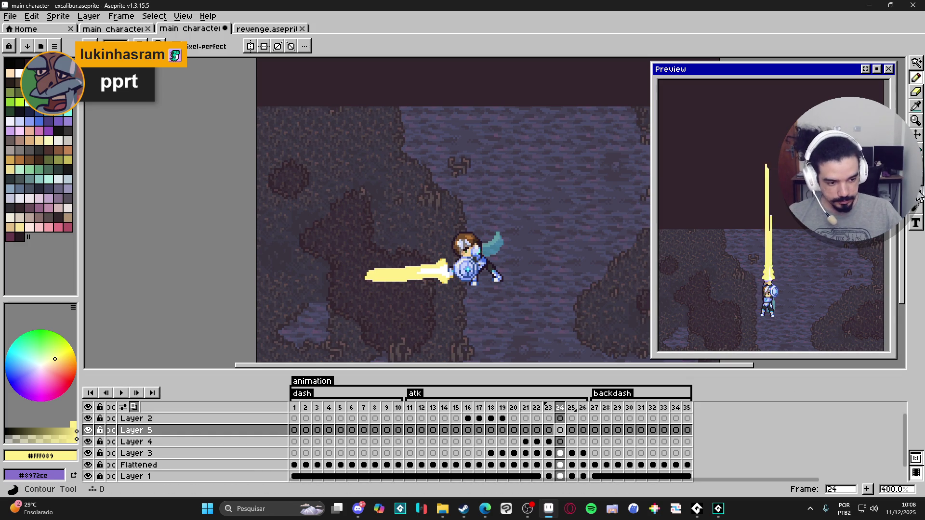
key(shift+u)
scroll(360, 240, up, 1)
key(b)
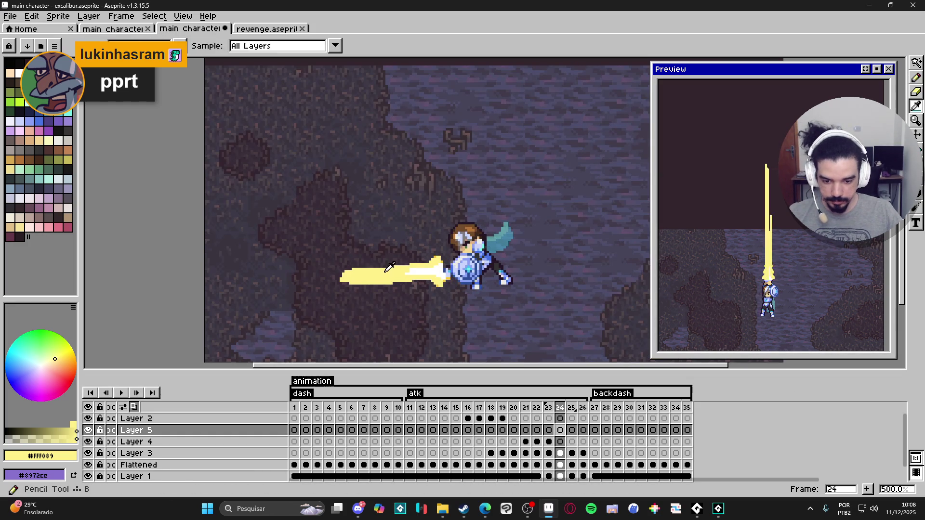
key(shift+u)
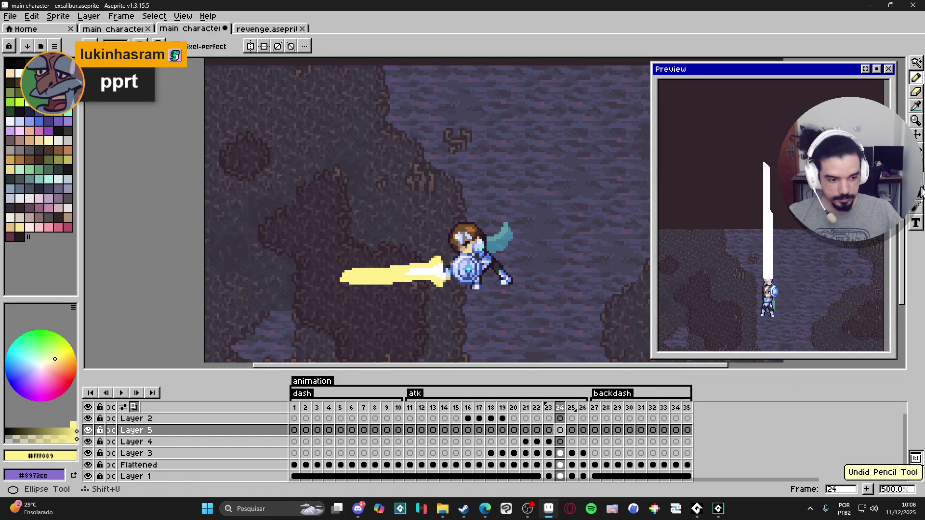
drag(324, 228, 429, 333)
key(ctrl+z)
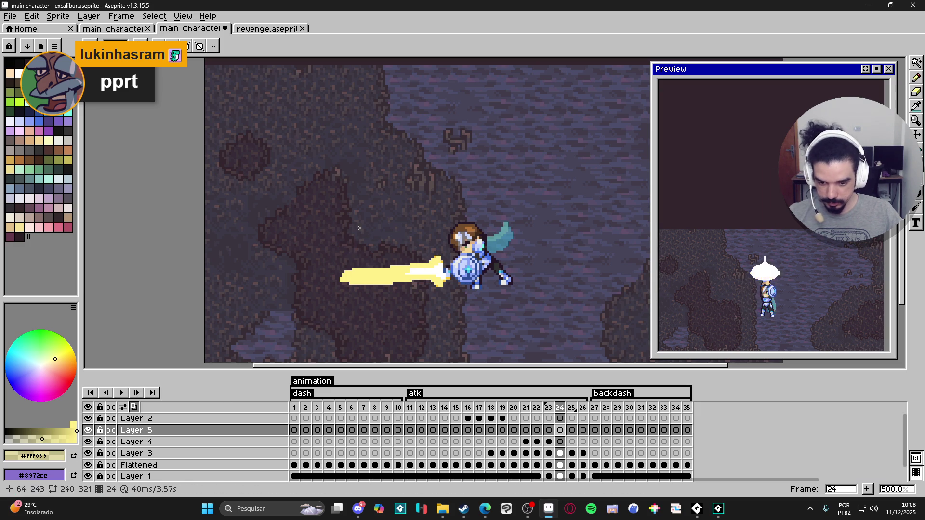
drag(318, 215, 439, 329)
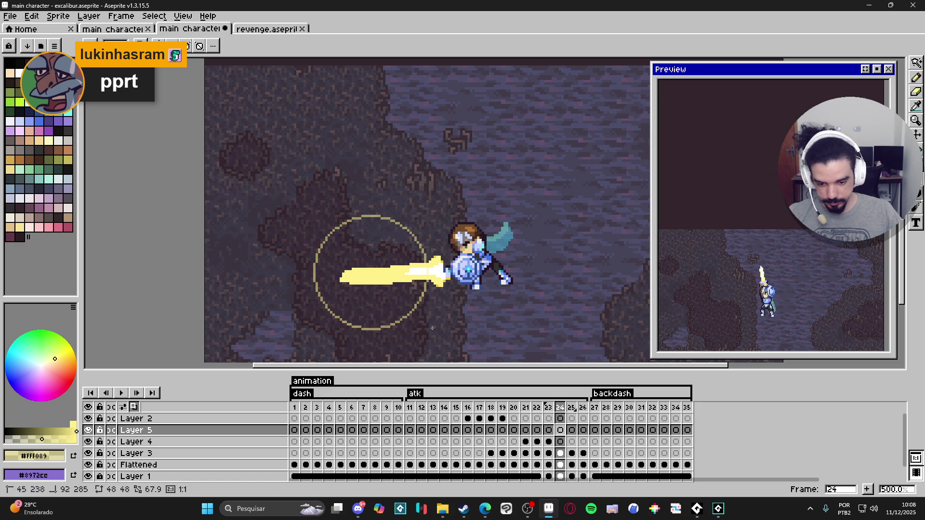
Brush the circle into a translucent yellow ring and nudge it left and down.
key(m)
drag(285, 203, 437, 341)
key(ctrl+d)
key(b)
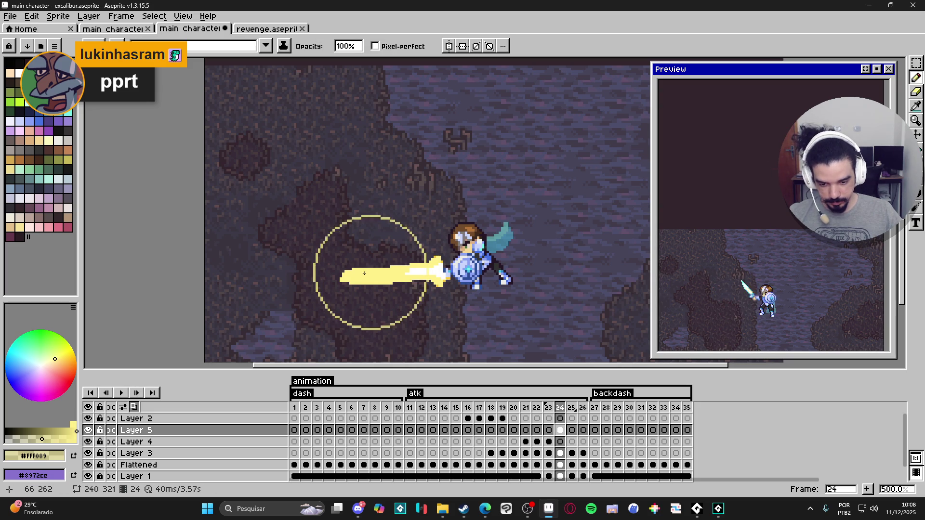
drag(364, 273, 365, 222)
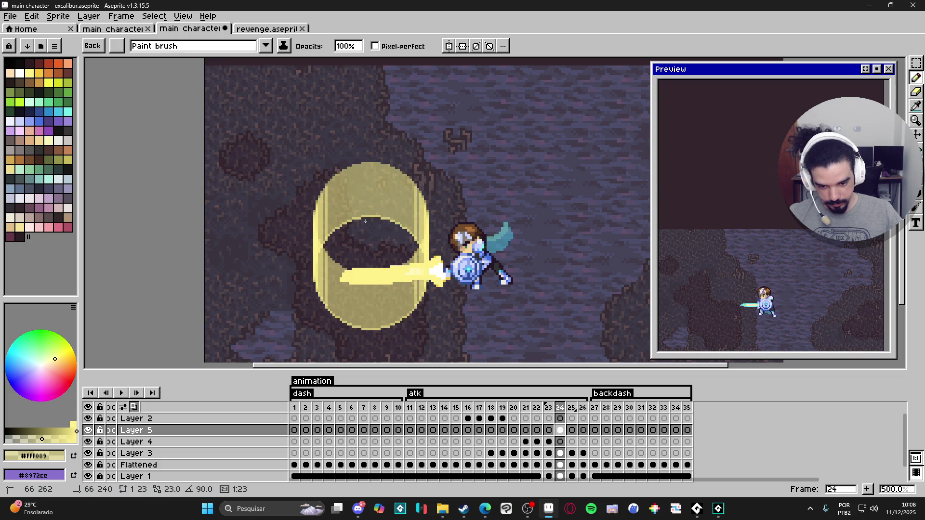
key(v)
mouse_move(395, 316)
mouse_down()
mouse_move(382, 339)
mouse_move(382, 325)
mouse_up()
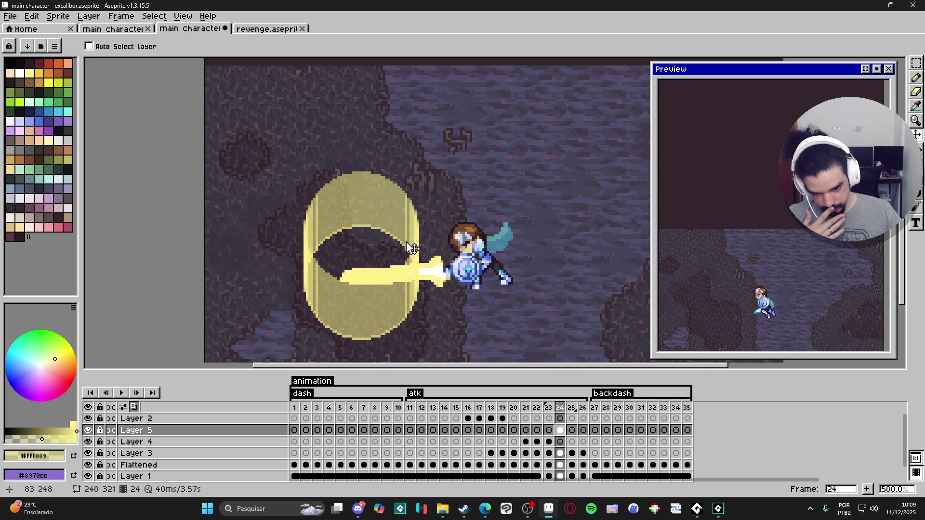
Reset the eraser to 1 pixel, then drag the Layer 5 ring cel from frame 24 to frame 21.
key(e)
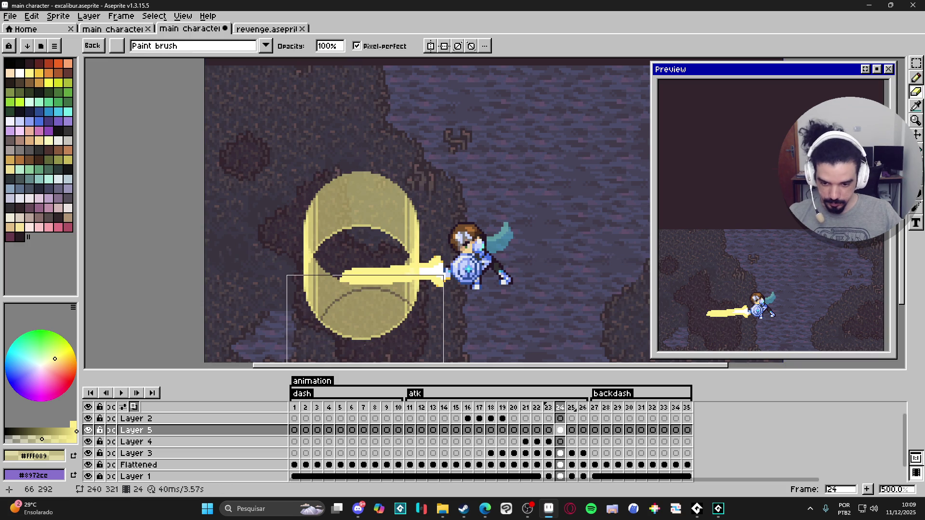
key(e)
scroll(365, 342, up, 1)
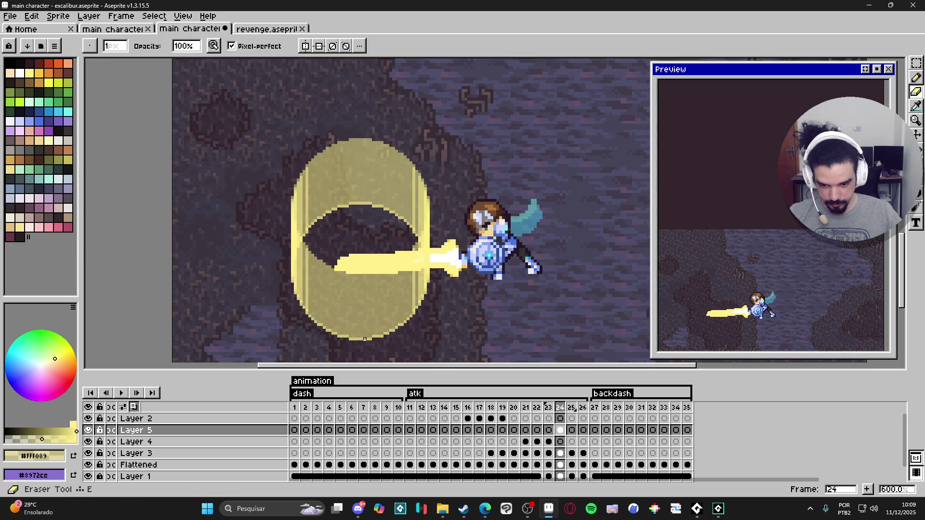
scroll(365, 341, up, 1)
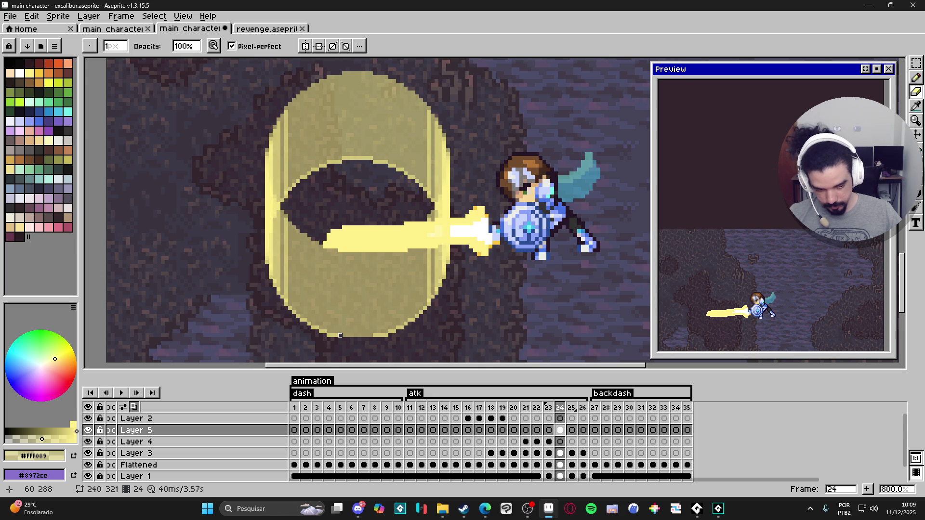
click(527, 431)
drag(529, 434, 561, 434)
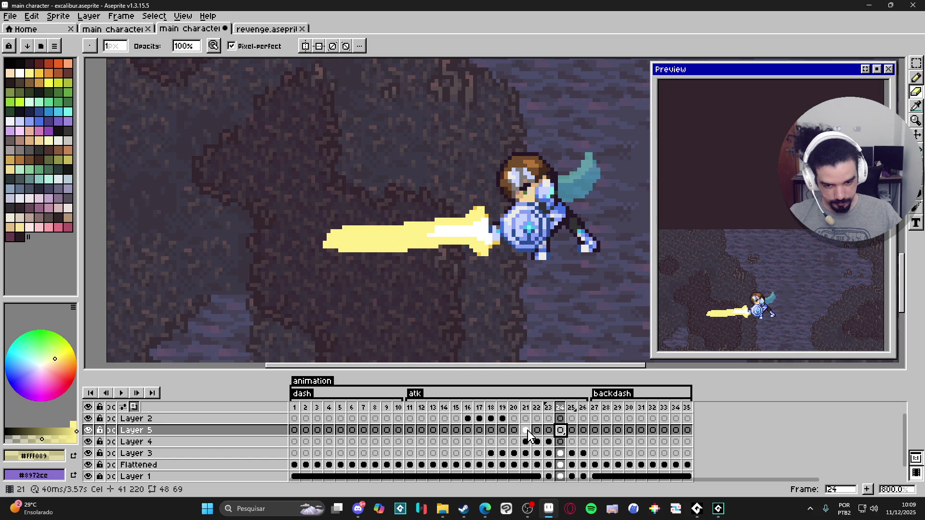
click(526, 430)
scroll(418, 296, down, 4)
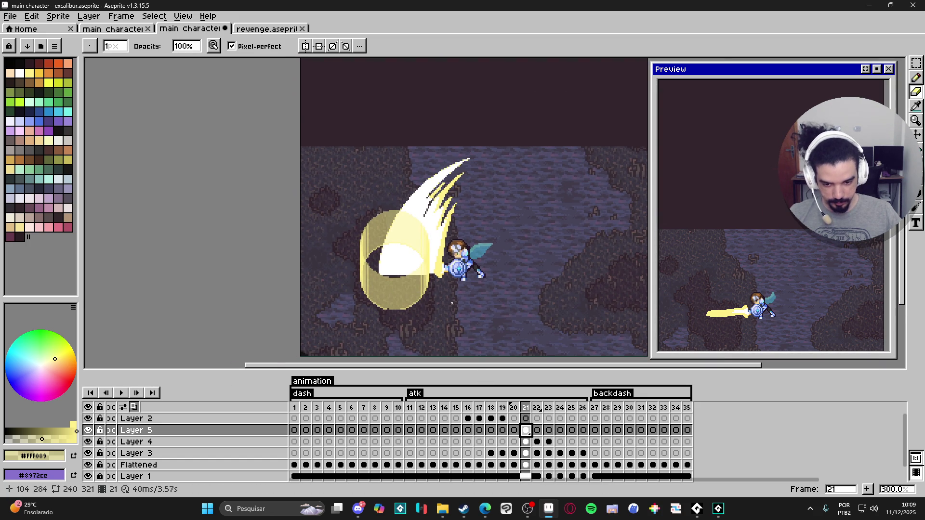
Compare frame 22, then go back to frame 21 and delete its yellow ring.
click(538, 432)
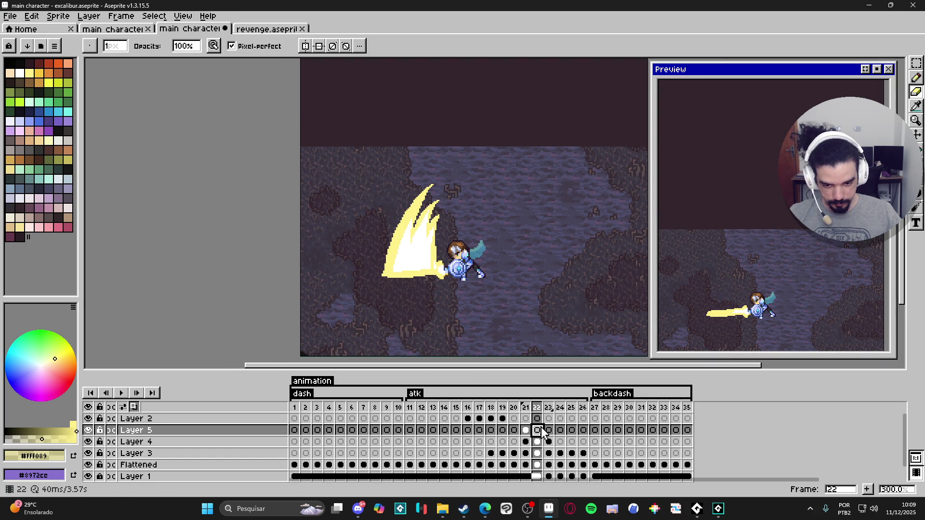
click(529, 432)
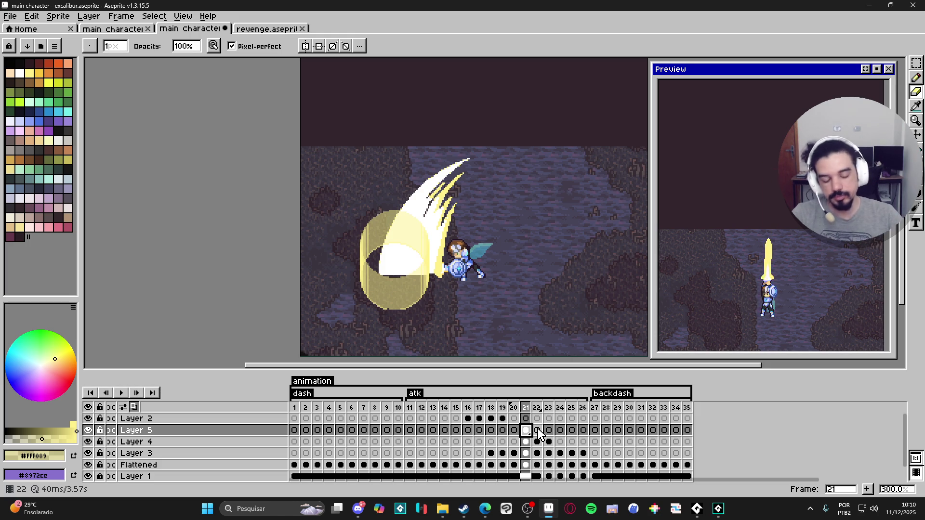
key(Delete)
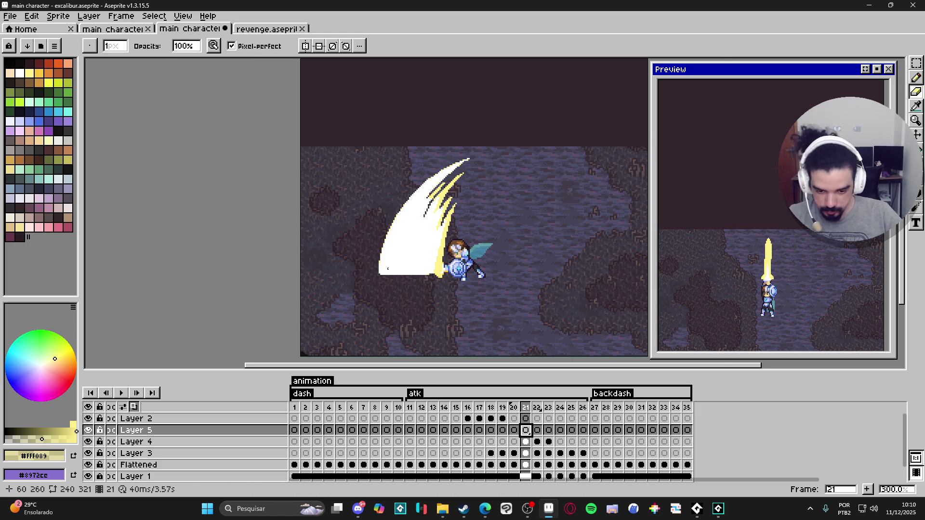
Pencil a new yellow circle outline, plus an outer outline, around the slash's base.
scroll(398, 289, up, 1)
key(e)
scroll(398, 289, up, 1)
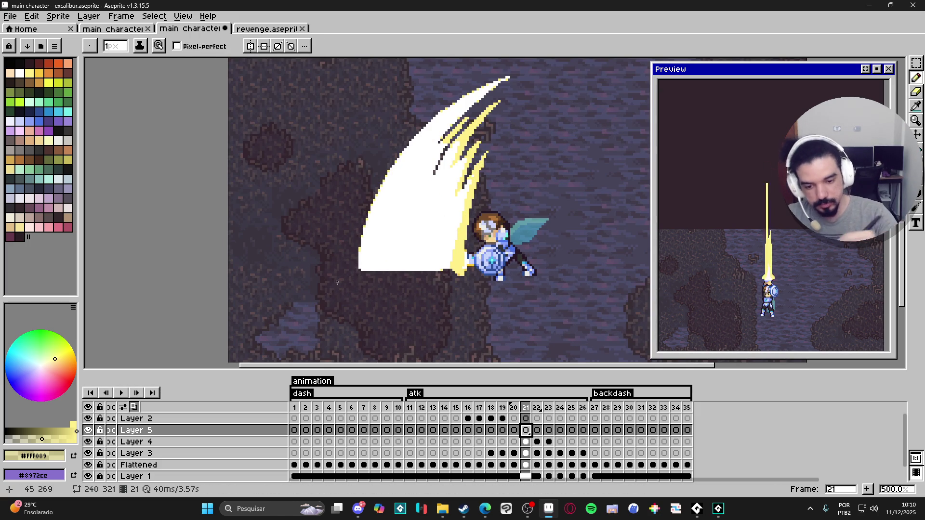
mouse_move(372, 301)
mouse_down()
mouse_move(317, 251)
mouse_move(359, 213)
mouse_move(434, 261)
mouse_up()
key(ctrl+z)
mouse_move(365, 218)
mouse_down()
mouse_move(332, 241)
mouse_move(414, 226)
mouse_move(383, 218)
mouse_up()
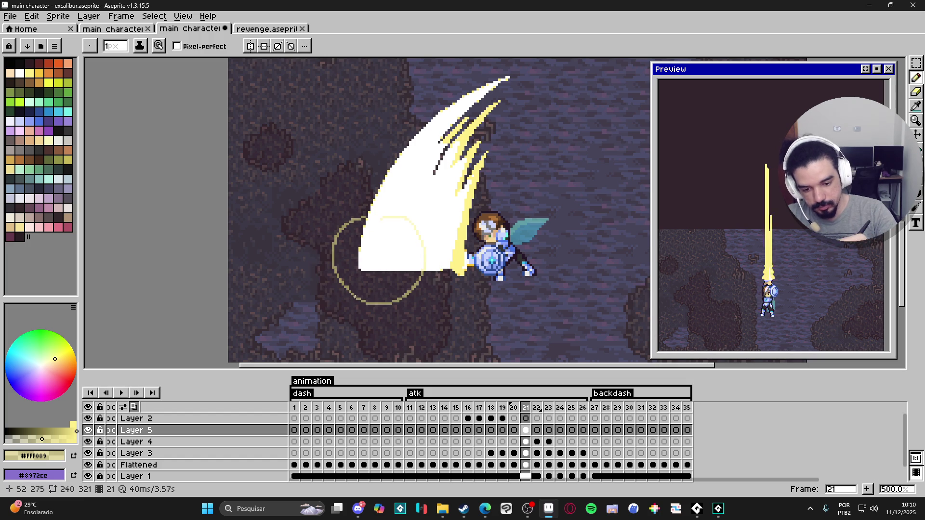
drag(349, 293, 326, 281)
mouse_move(320, 230)
mouse_down()
mouse_move(366, 186)
mouse_move(392, 210)
mouse_move(438, 224)
mouse_up()
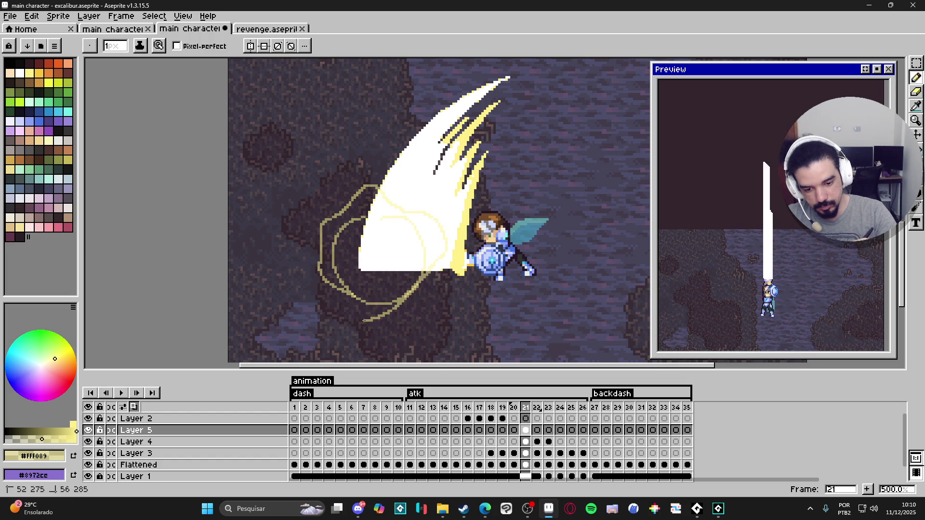
Fill the ring band between the two yellow outlines, redoing one wrong fill.
key(g)
click(423, 277)
key(ctrl+z)
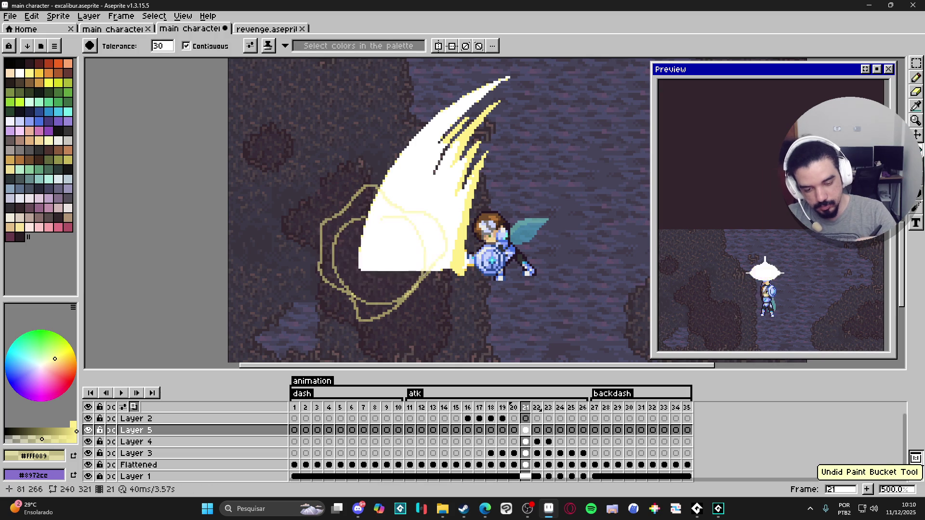
key(b)
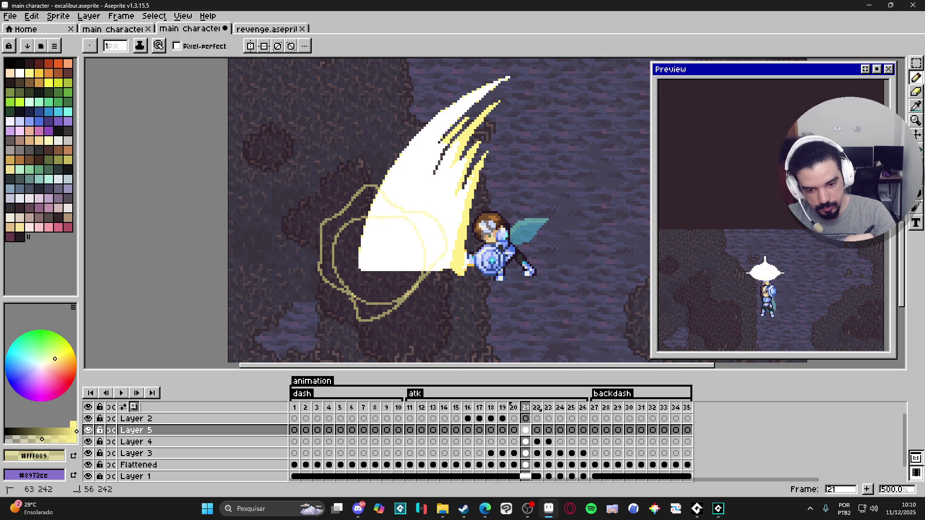
key(g)
click(364, 217)
click(376, 310)
key(b)
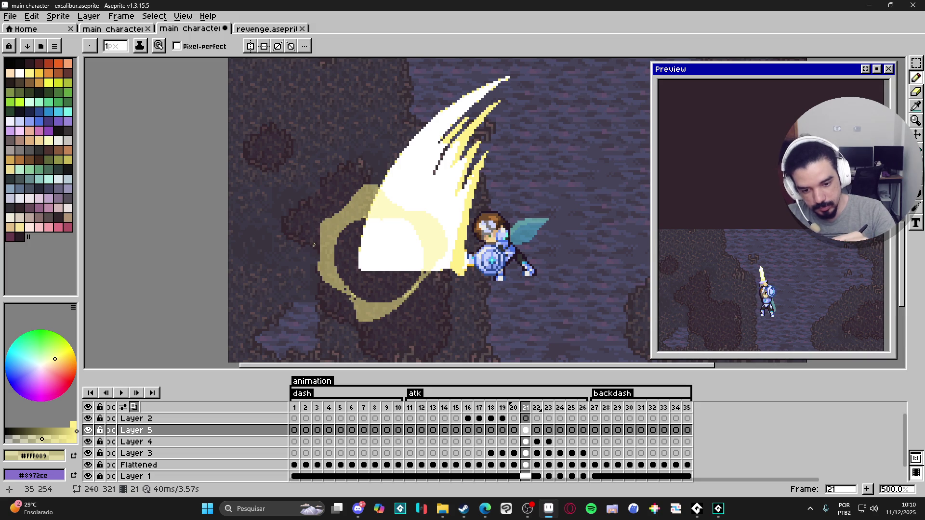
Outline the ring's outer edge across its top with the pencil.
drag(311, 226, 400, 163)
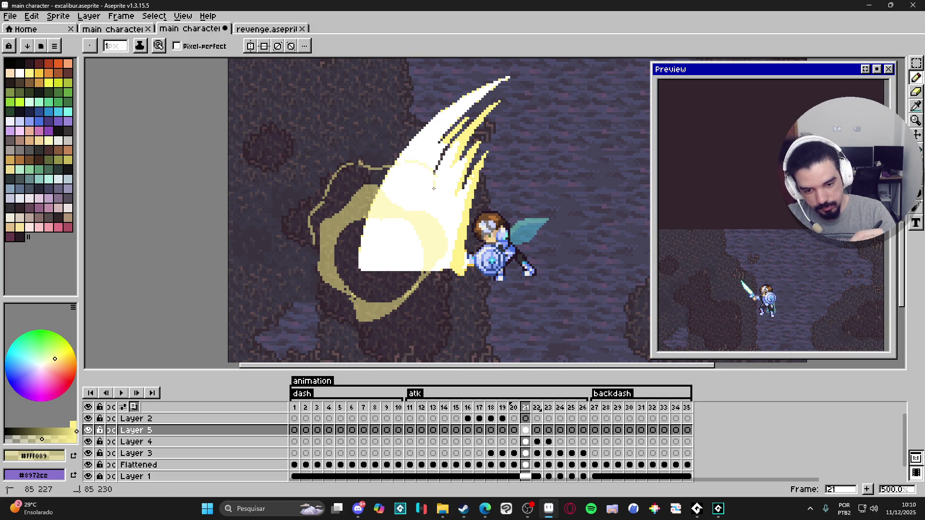
drag(431, 201, 436, 216)
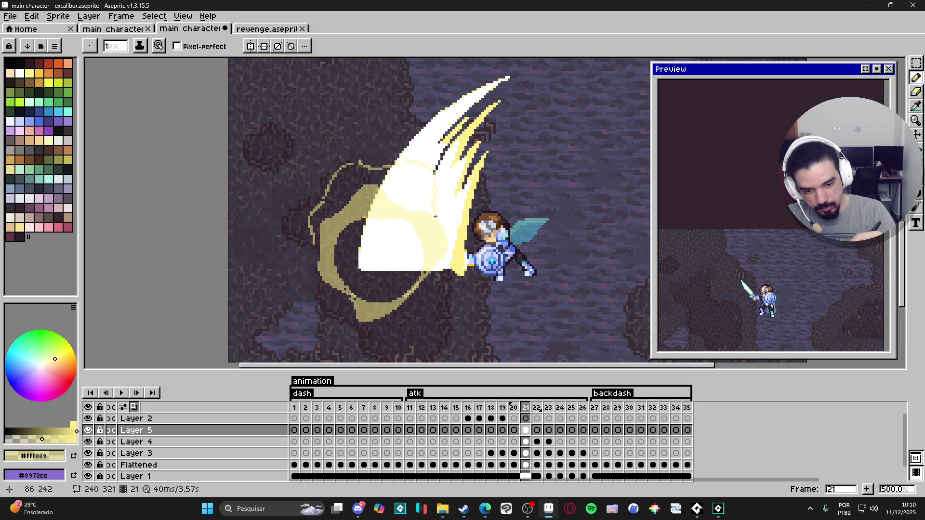
key(g)
key(b)
key(g)
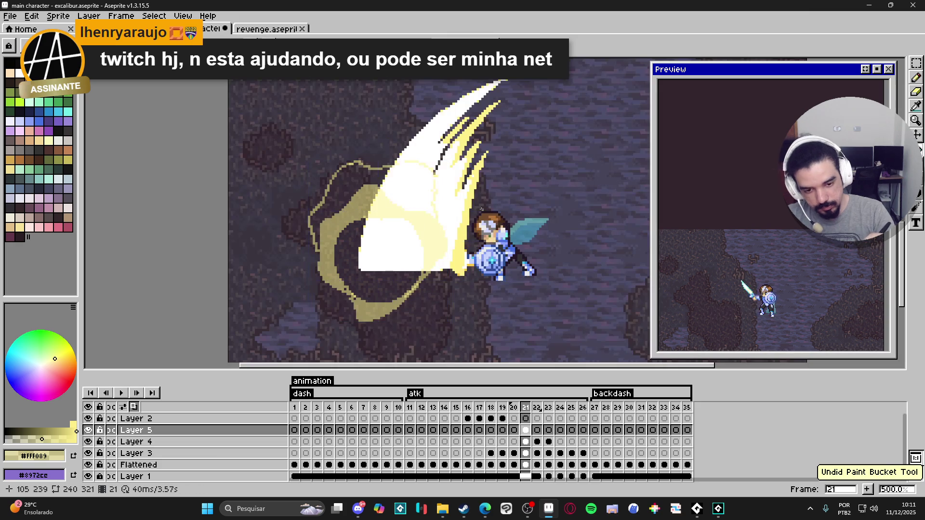
key(b)
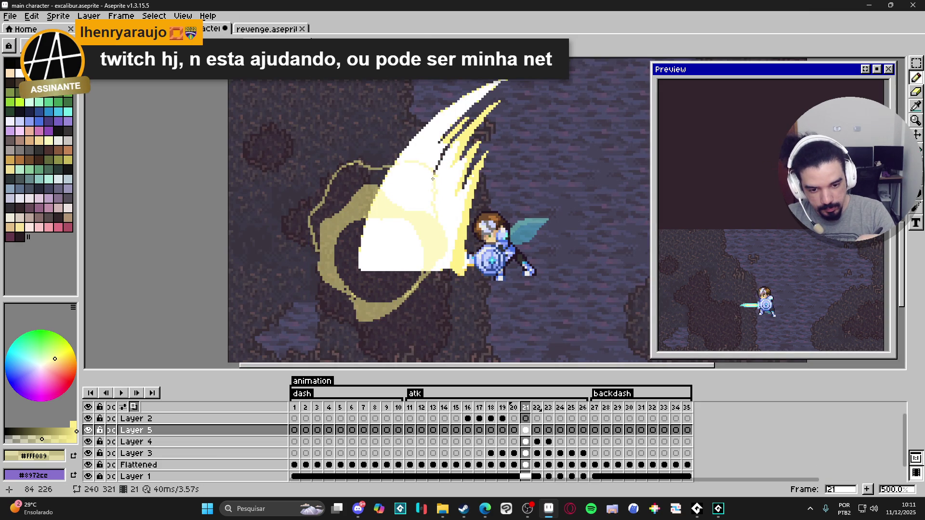
key(g)
key(b)
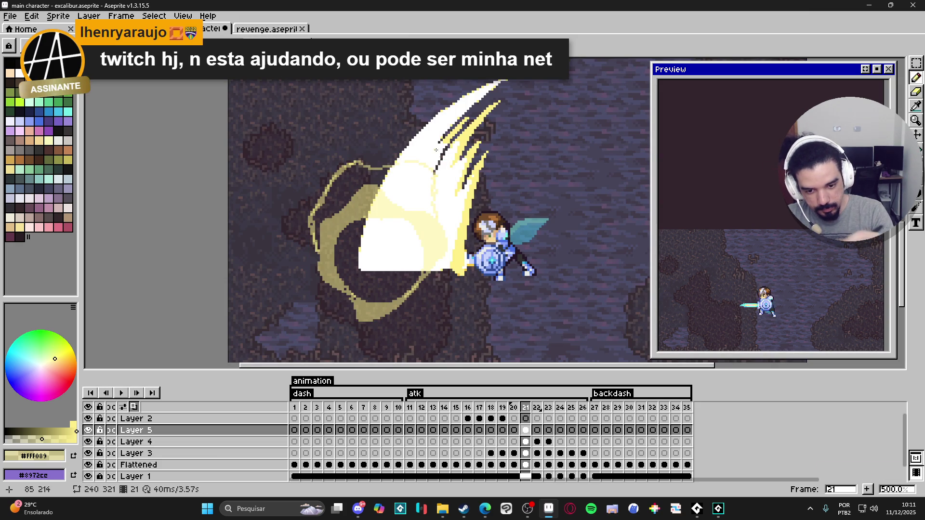
Undo the accidental bright fill of the outer band and zoom out to the whole frame.
key(g)
click(469, 227)
key(ctrl+z)
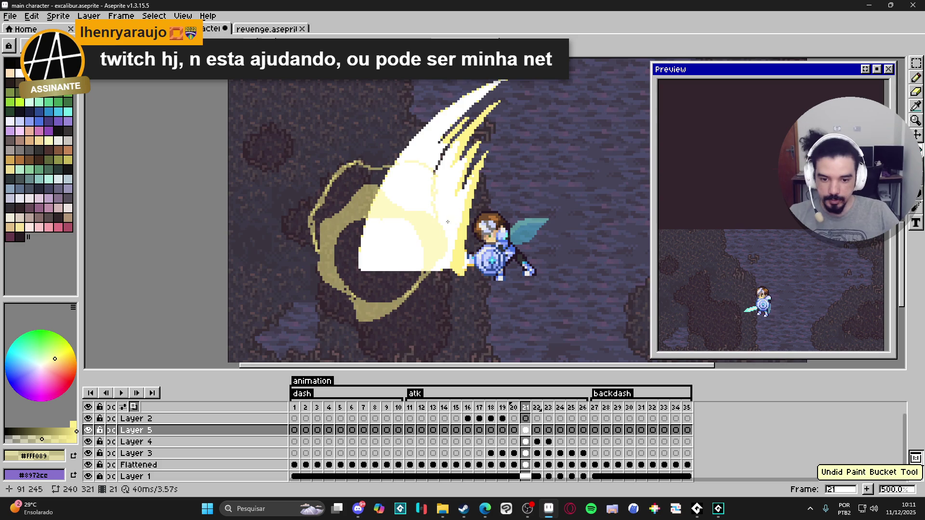
scroll(450, 223, up, 5)
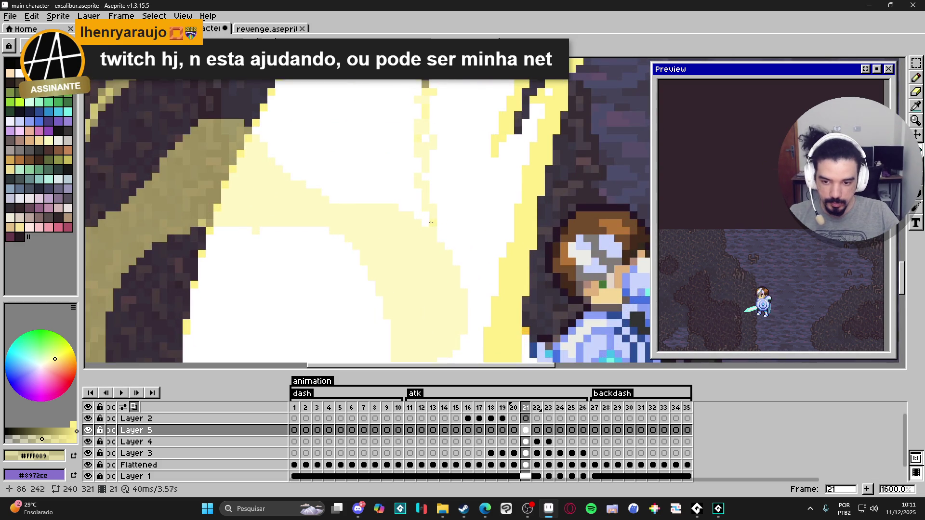
scroll(431, 223, down, 4)
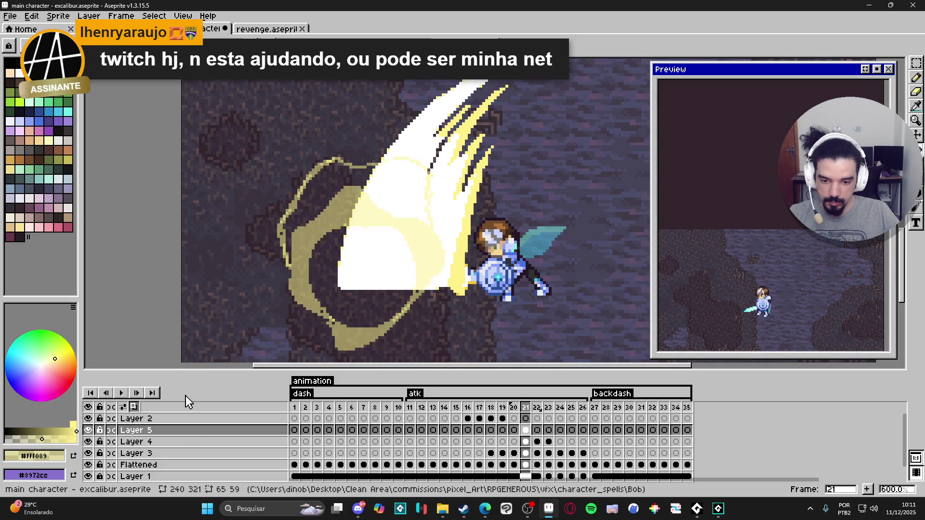
scroll(354, 321, down, 2)
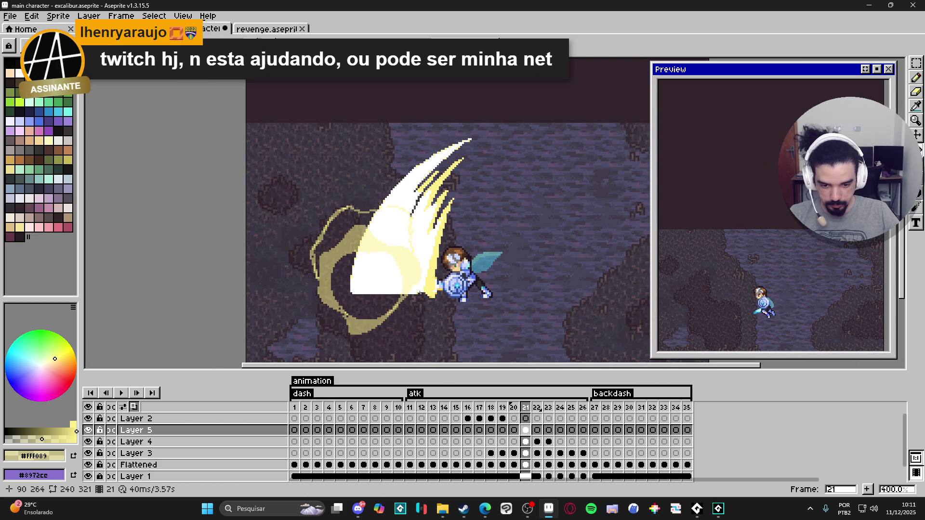
scroll(420, 292, down, 1)
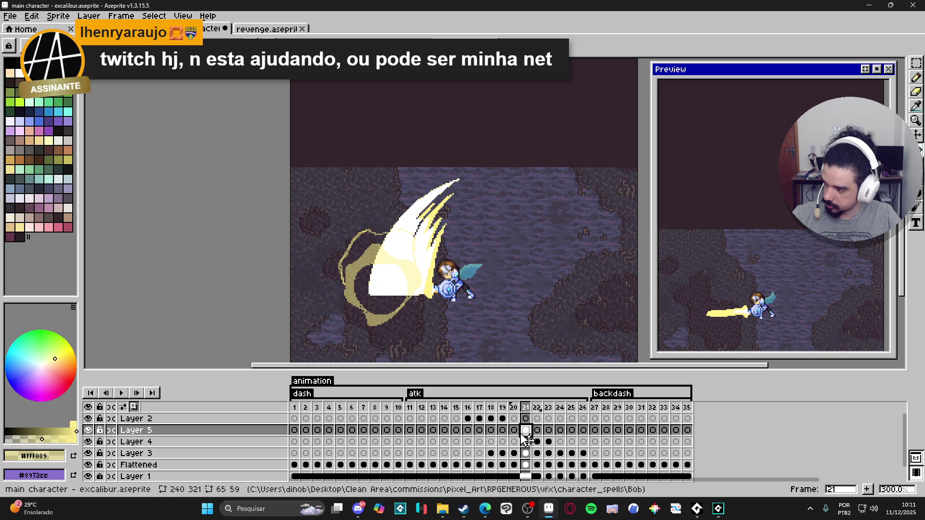
key(Delete)
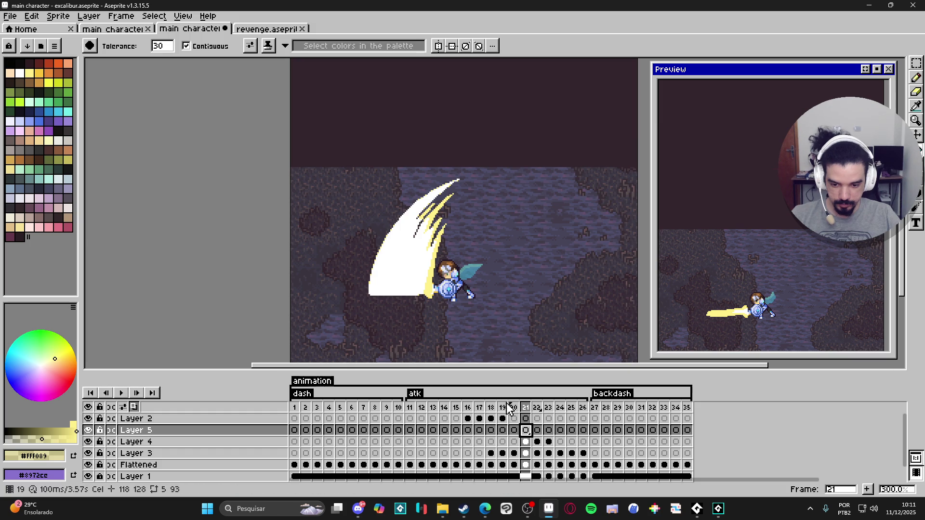
Draw a new thin ellipse outline under the white slash with the Ellipse tool.
key(b)
scroll(381, 323, up, 2)
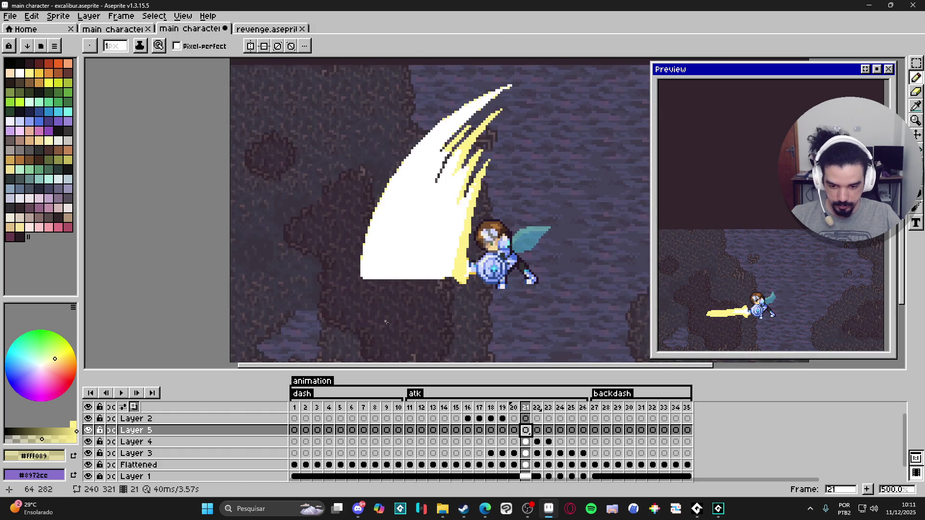
click(918, 193)
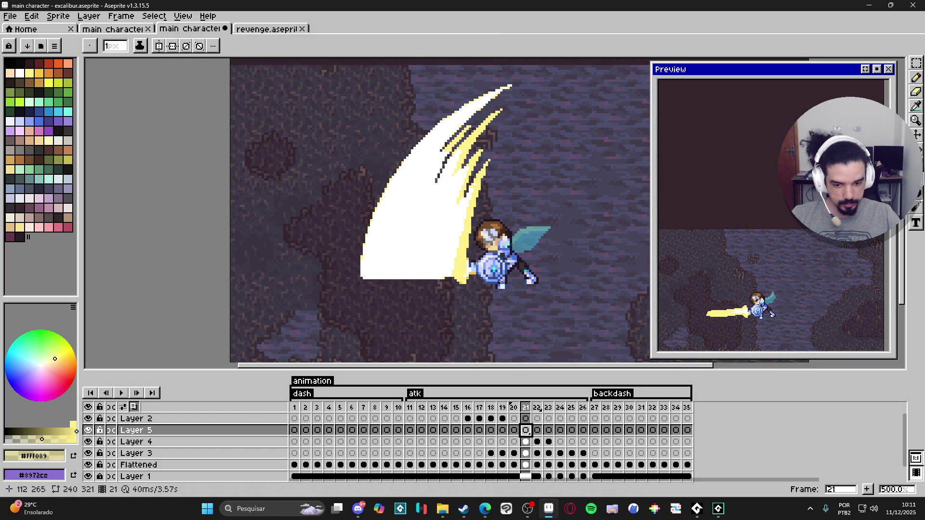
mouse_move(340, 256)
mouse_down()
mouse_move(424, 340)
mouse_move(454, 340)
mouse_up()
Brighten pixels along the ellipse's bottom, left and right edges with the pencil.
scroll(394, 353, up, 5)
key(b)
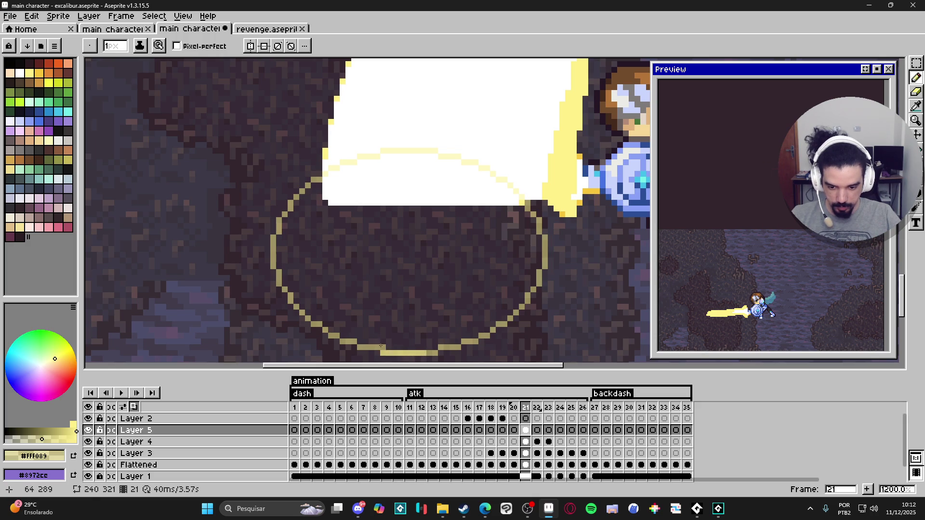
drag(366, 347, 378, 347)
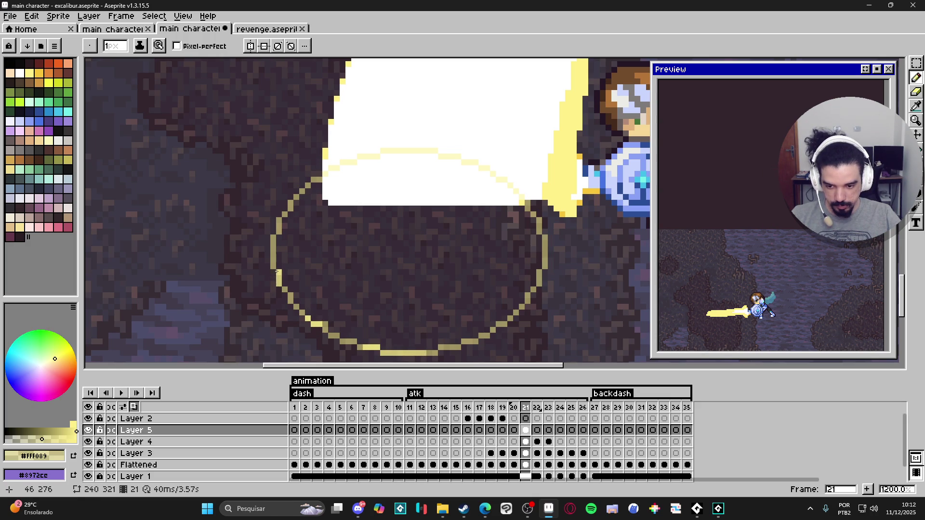
drag(273, 268, 271, 250)
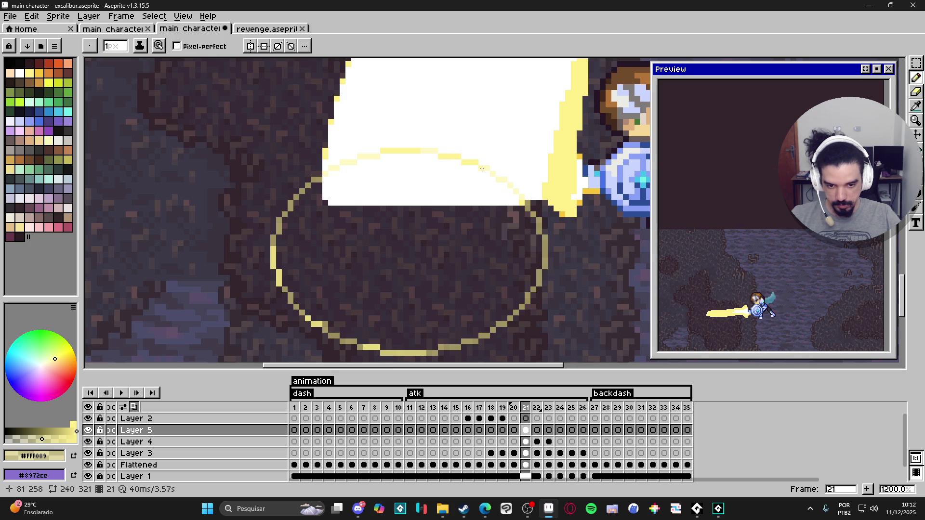
drag(546, 236, 547, 265)
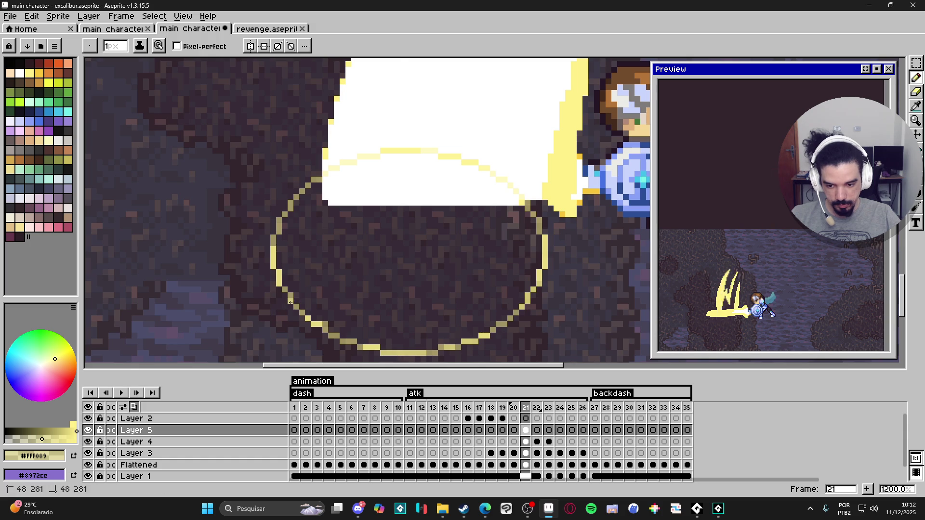
scroll(466, 293, down, 3)
key(ctrl+b)
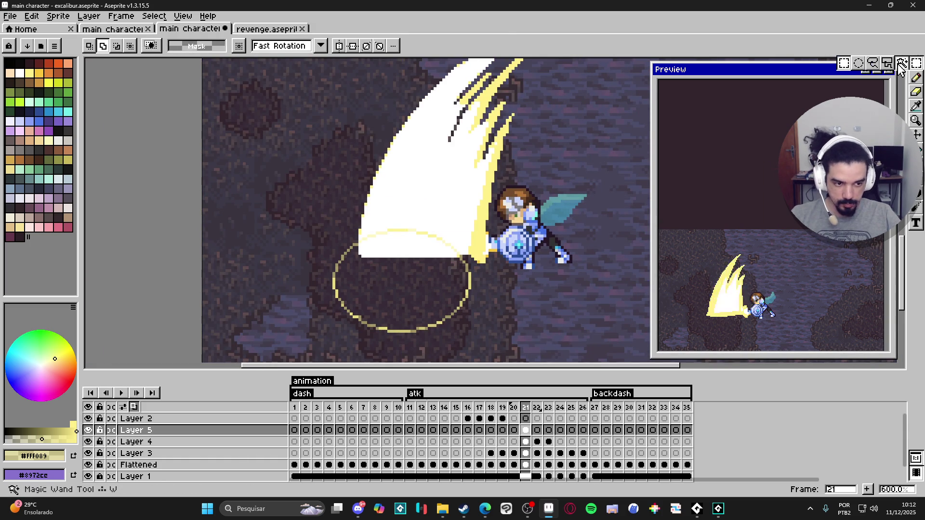
Hide the white slash layer and move the yellow ring up around the sword.
key(v)
key(alt+Down)
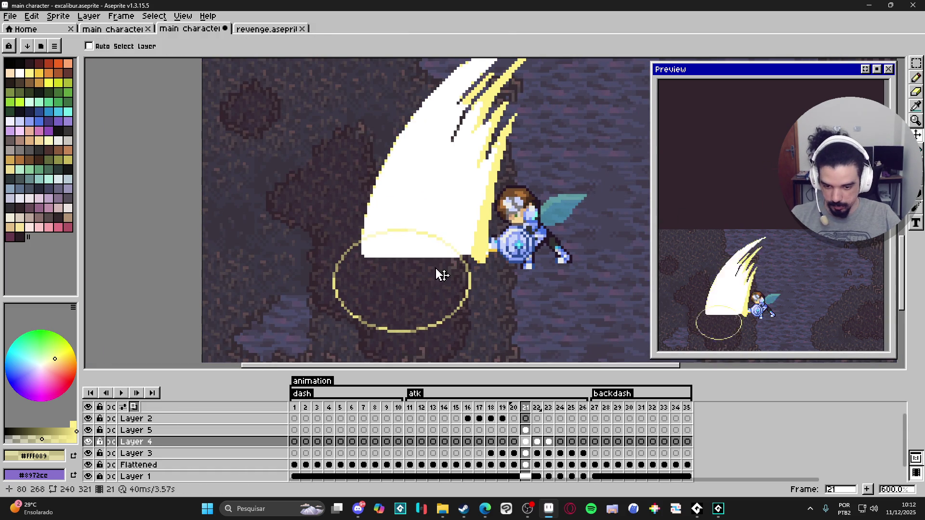
click(88, 443)
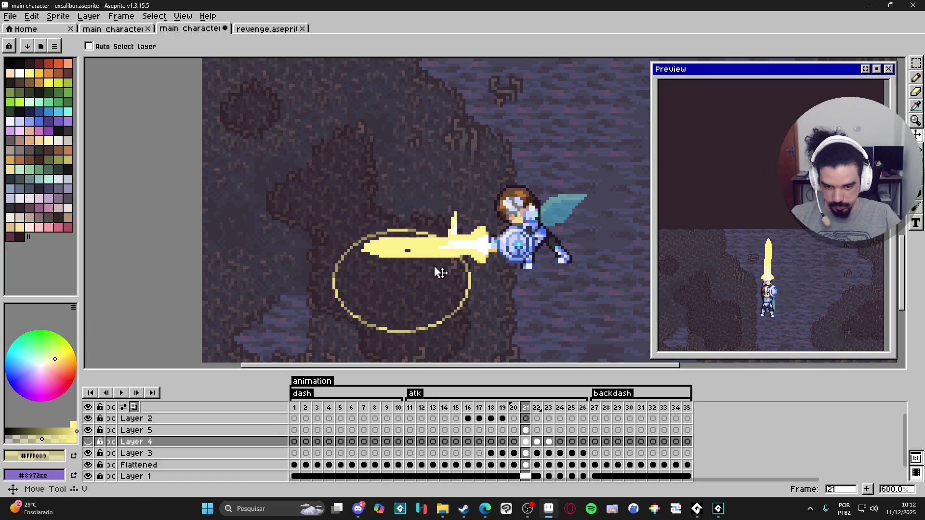
key(alt+Up)
drag(476, 294, 470, 263)
Make the selected ring a custom brush and drag it upward to extrude a cylinder.
key(ctrl+b)
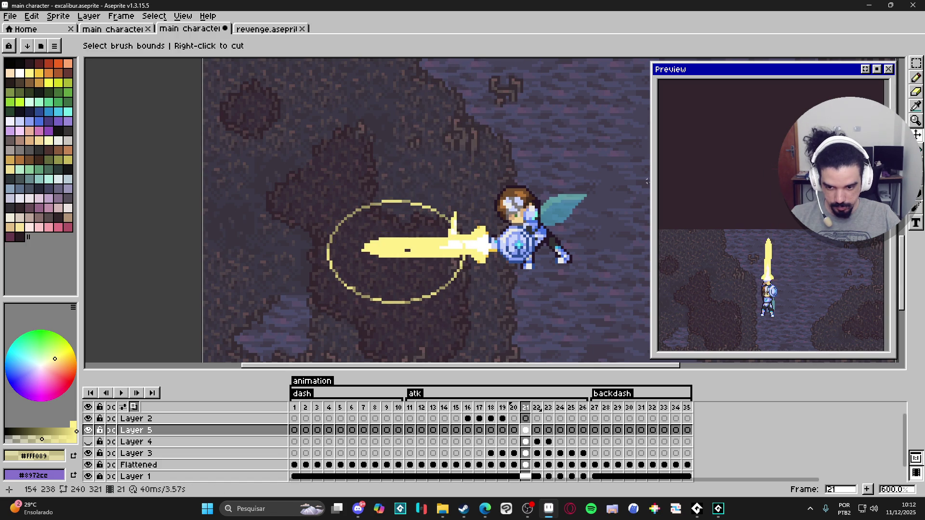
key(Escape)
click(919, 67)
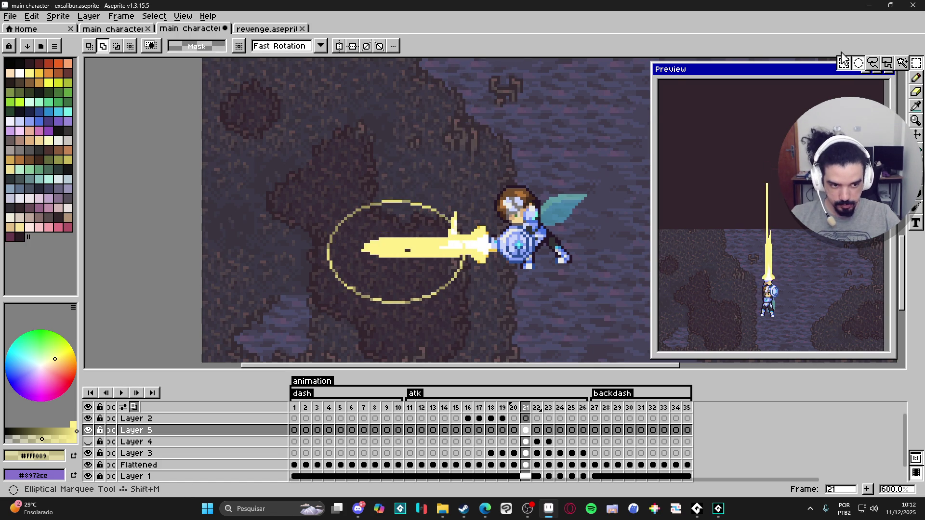
drag(328, 195, 471, 303)
key(b)
drag(392, 248, 394, 195)
key(ctrl+z)
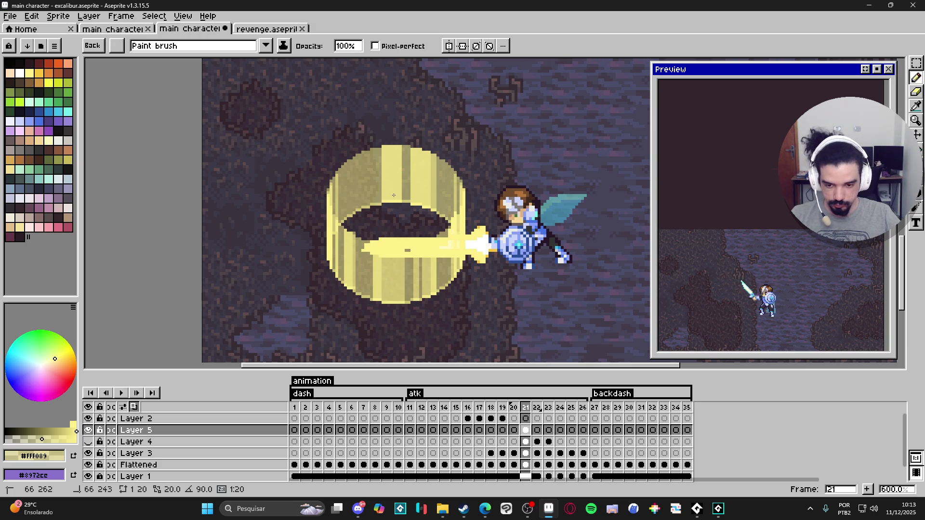
Restore the single ring, cut its upper arc, and paste it onto a new Layer 6.
key(ctrl+z)
key(ctrl+z)
key(ctrl+z)
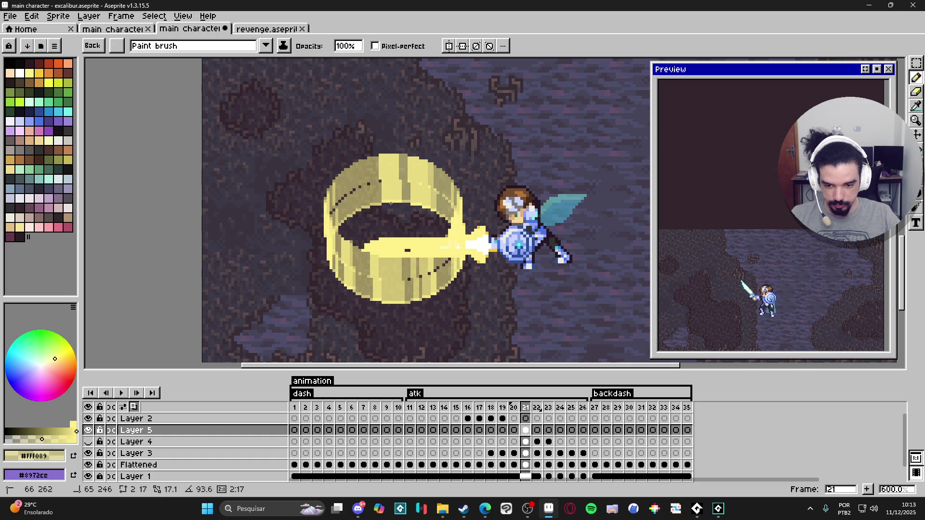
click(915, 64)
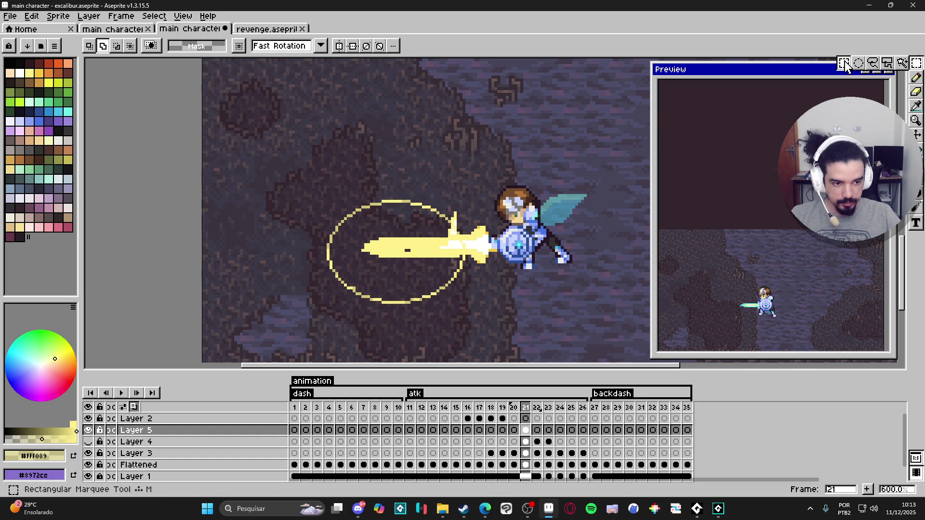
mouse_move(287, 176)
mouse_down()
mouse_move(448, 212)
mouse_move(531, 244)
mouse_move(537, 260)
mouse_up()
key(Delete)
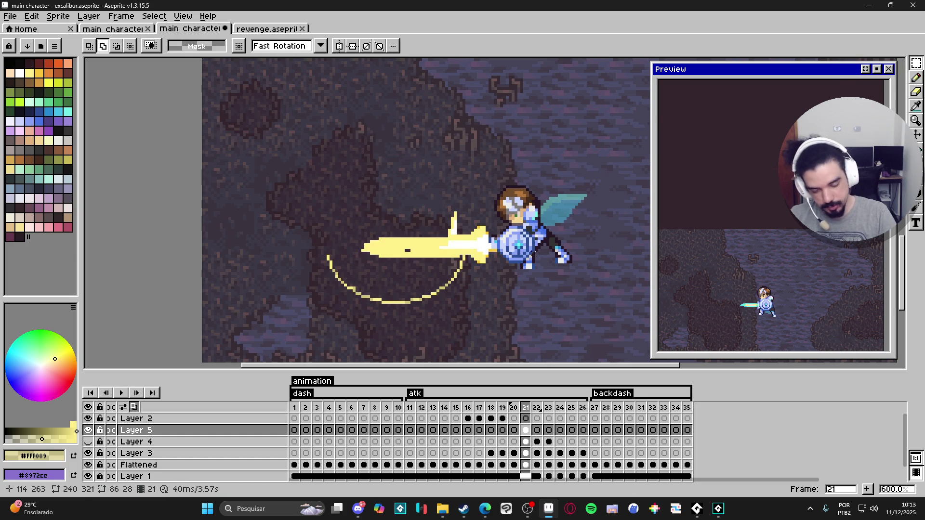
key(shift+n)
key(ctrl+v)
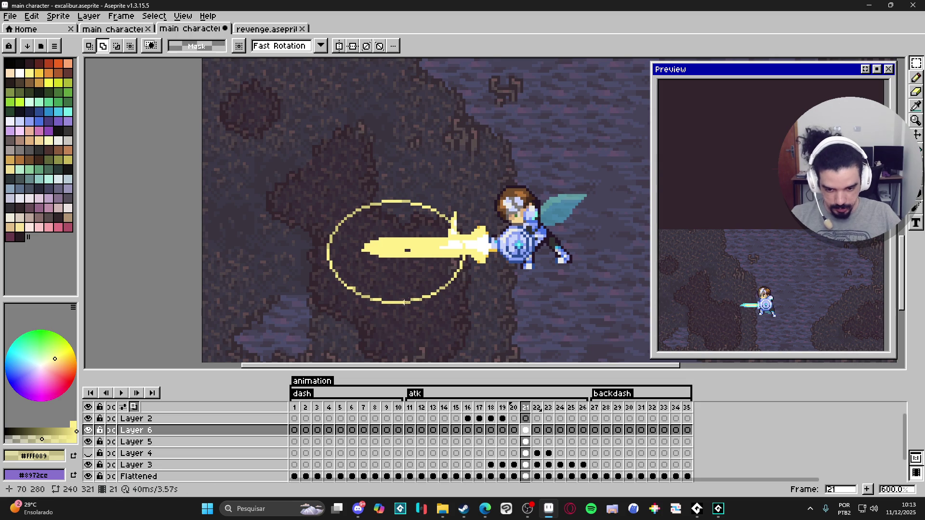
On Layer 5, brush the ring's lower arc upward into a short glowing band.
scroll(405, 304, up, 1)
key(v)
key(Down)
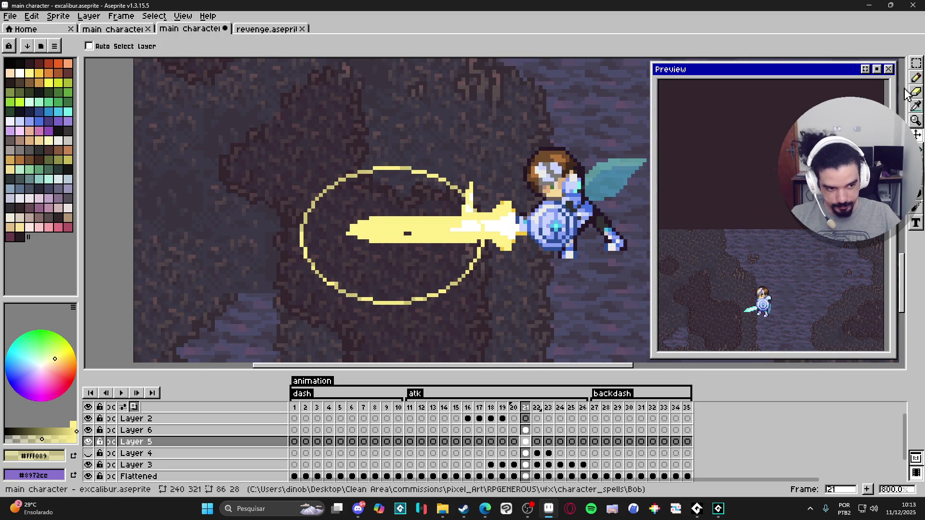
drag(916, 63, 836, 65)
mouse_move(274, 208)
mouse_down()
mouse_move(352, 224)
mouse_move(526, 327)
mouse_up()
key(b)
drag(401, 270, 403, 195)
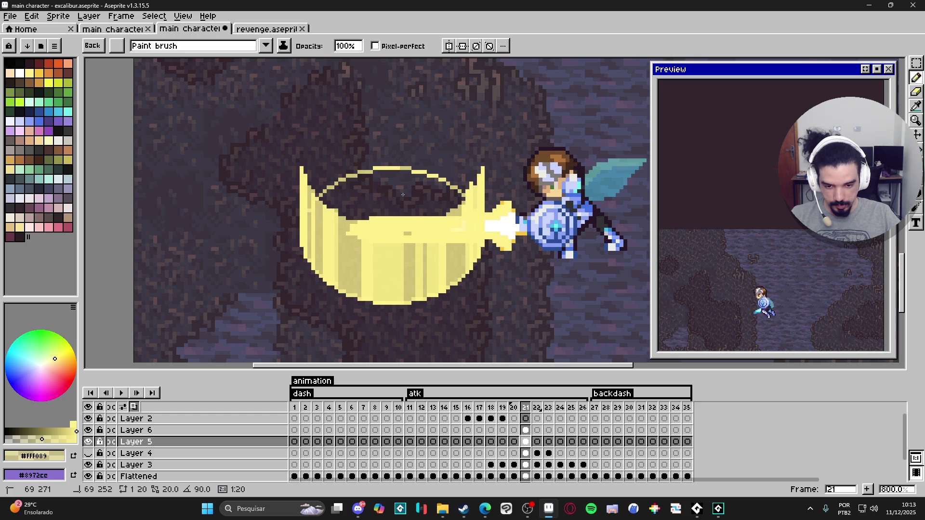
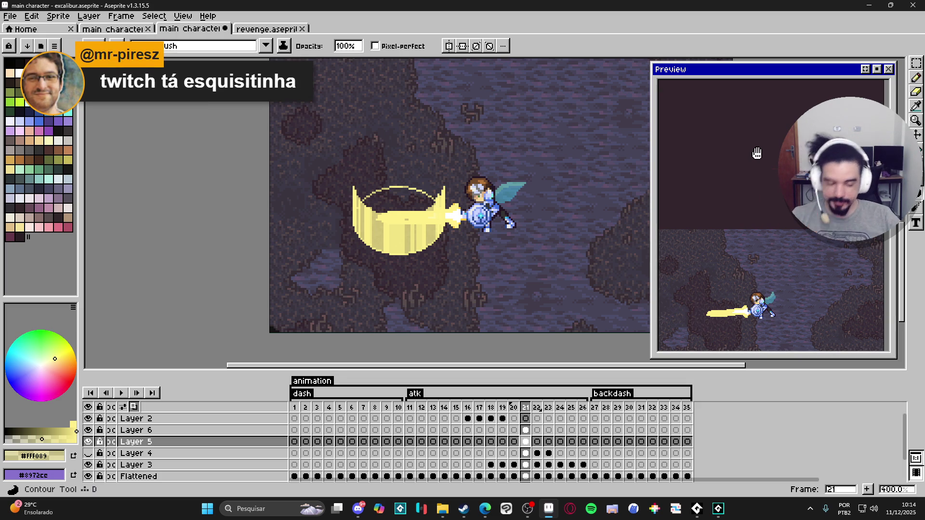
Eyedrop the slash's pale yellow #FFF089 as background colour, then select Layer 6's frame 21 cel.
key(e)
scroll(403, 230, up, 2)
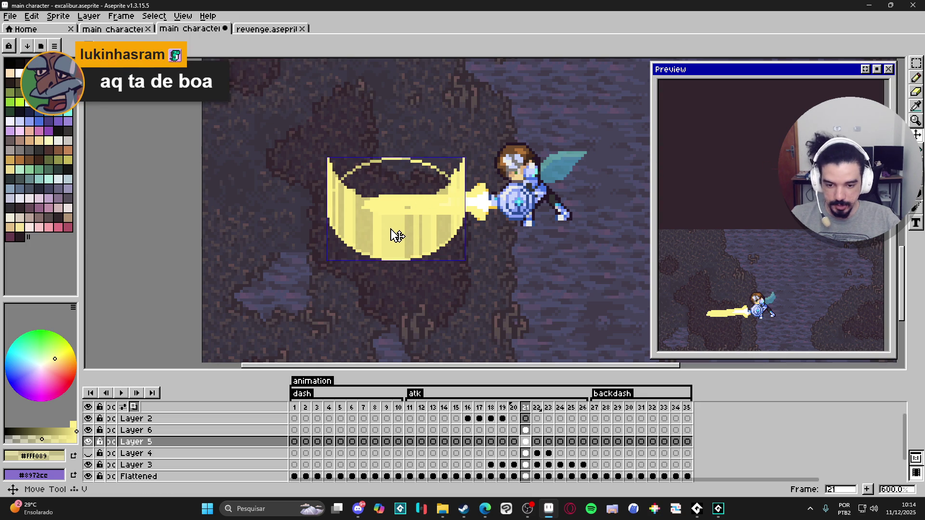
click(917, 164)
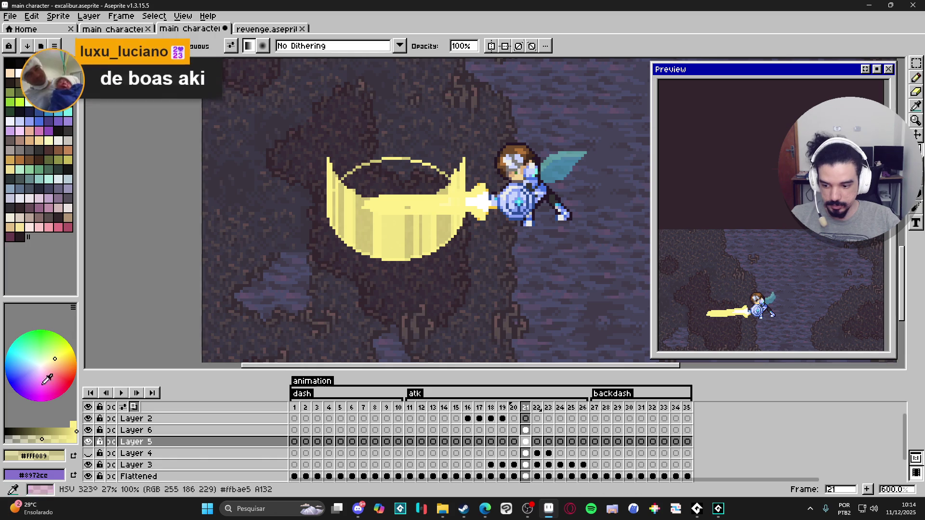
right_click(27, 434)
key(v)
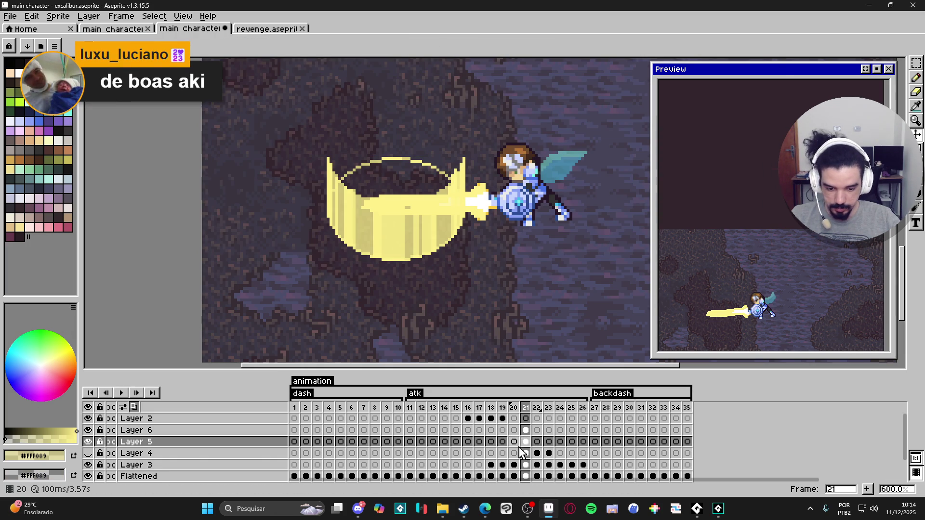
click(525, 430)
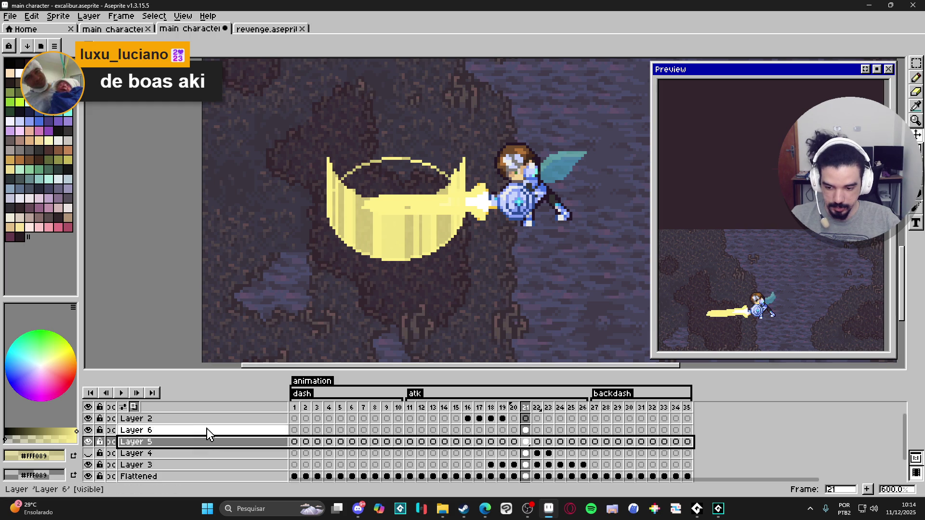
Stop the preview playback and inspect Layers 5 and 6 on frame 21, briefly toggling Layers 4–5.
key(Up)
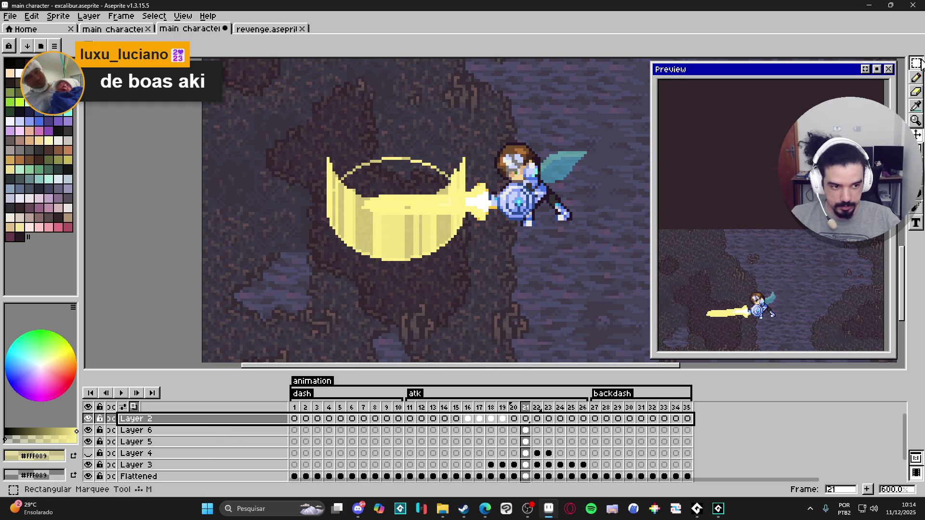
key(v)
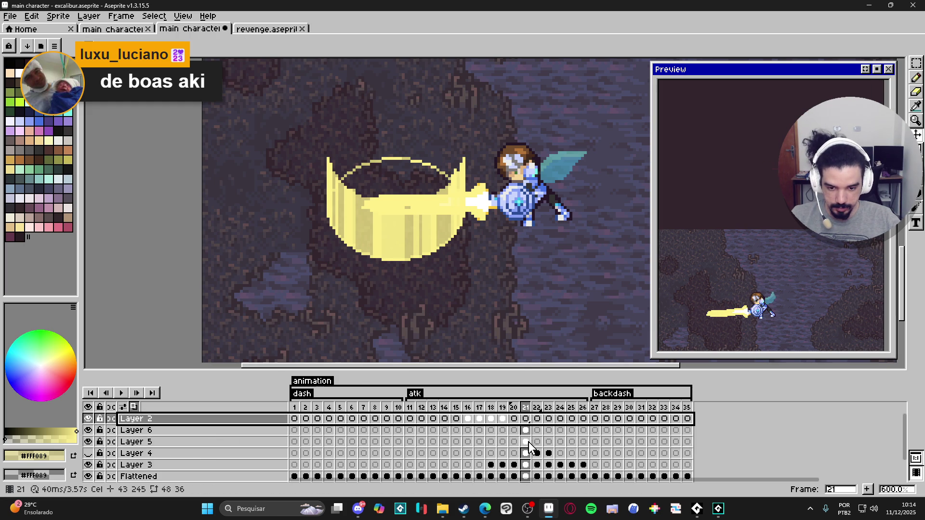
click(529, 442)
key(Return)
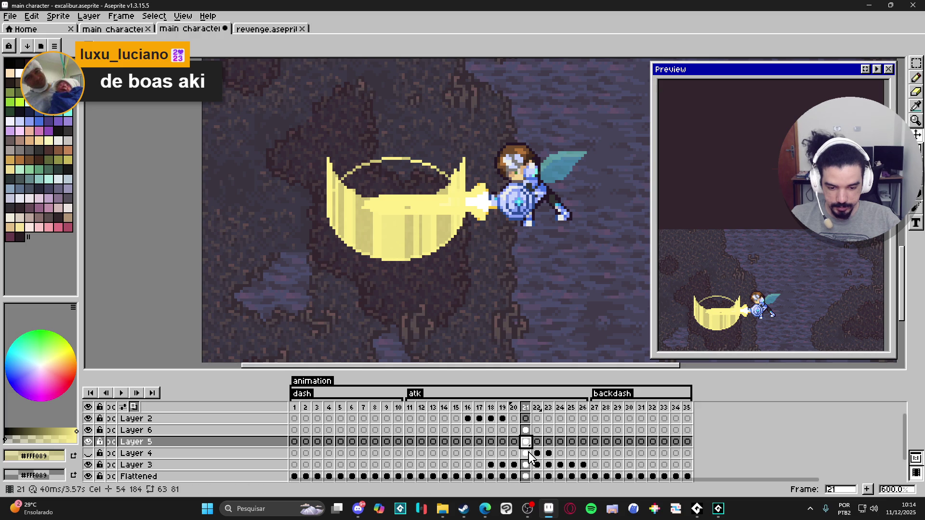
click(528, 430)
click(527, 442)
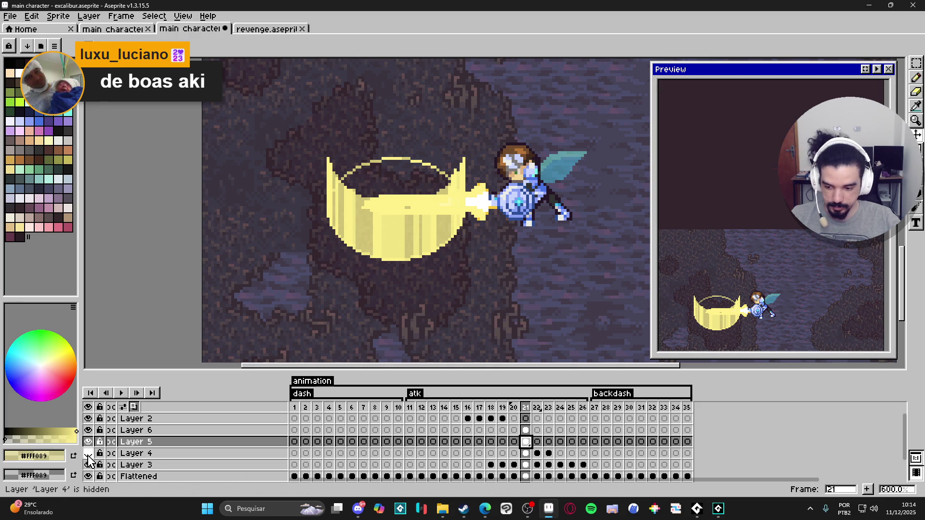
drag(88, 442, 87, 453)
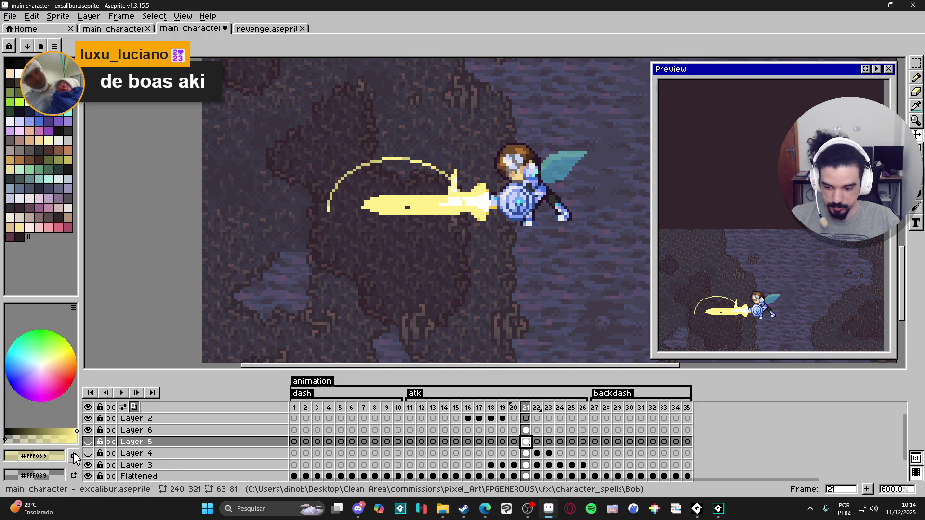
click(88, 453)
click(88, 442)
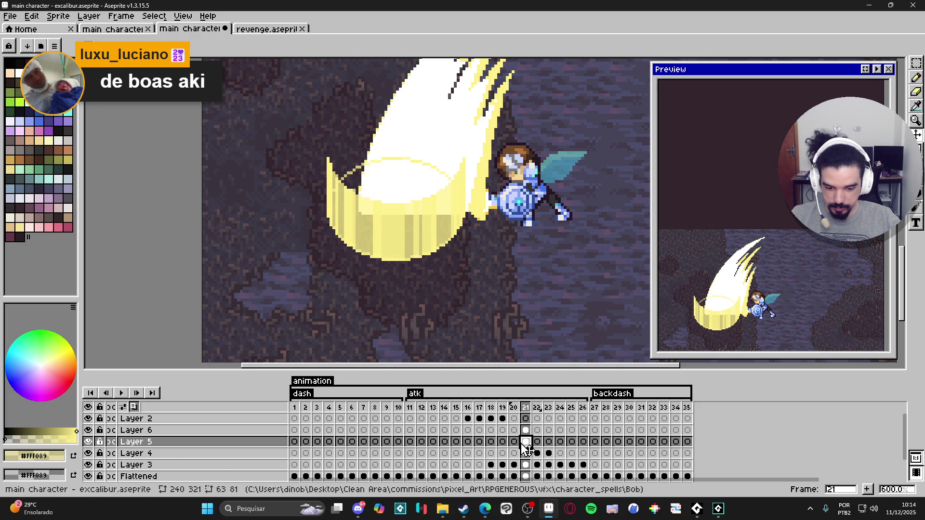
Compare frame 20 with frame 21, then hide Layer 6's ellipse and the Layer 5 crescent.
key(Left)
key(Up)
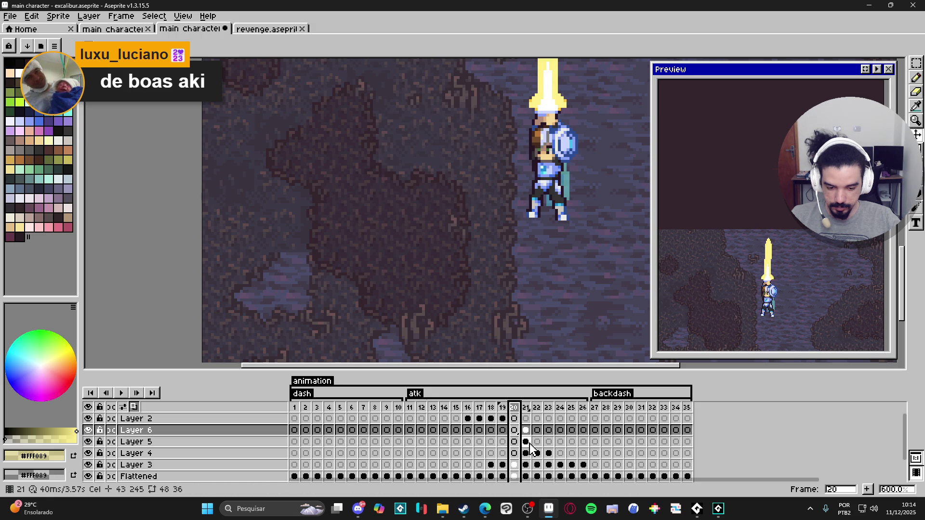
click(145, 442)
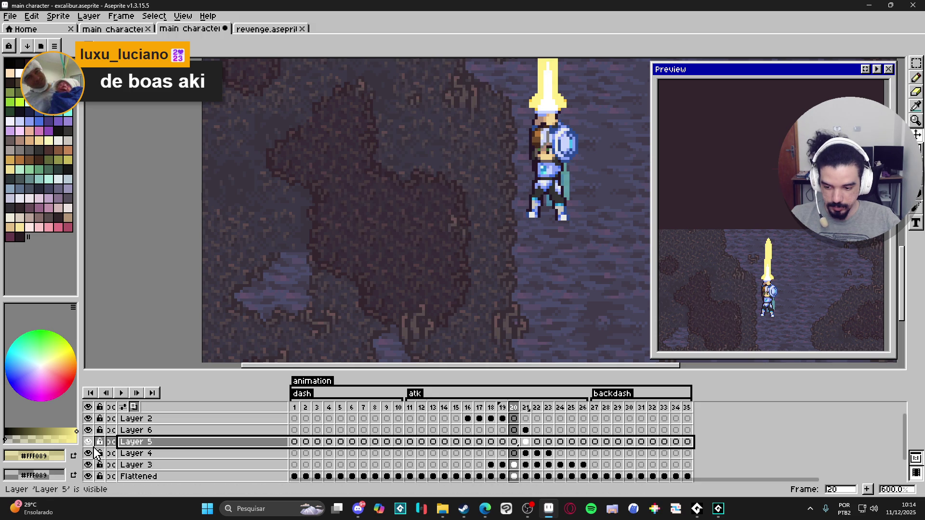
click(525, 430)
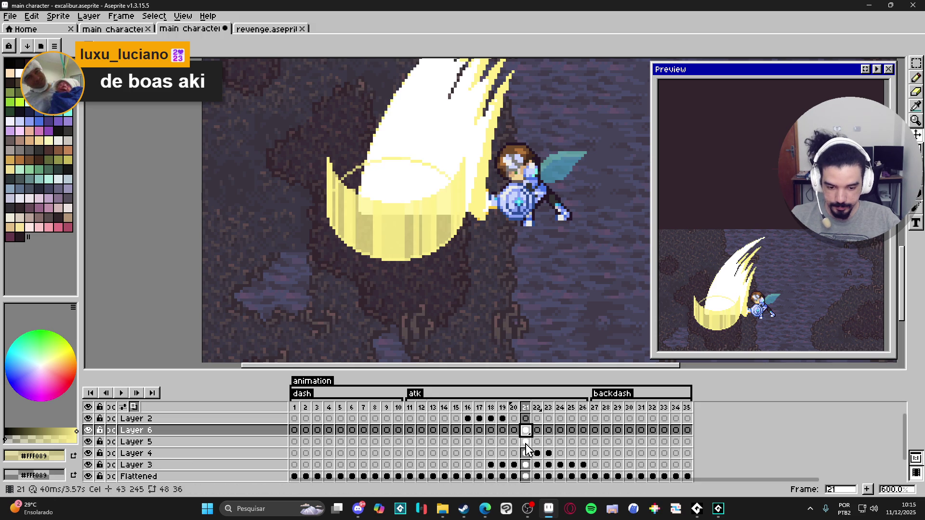
click(526, 454)
key(Up)
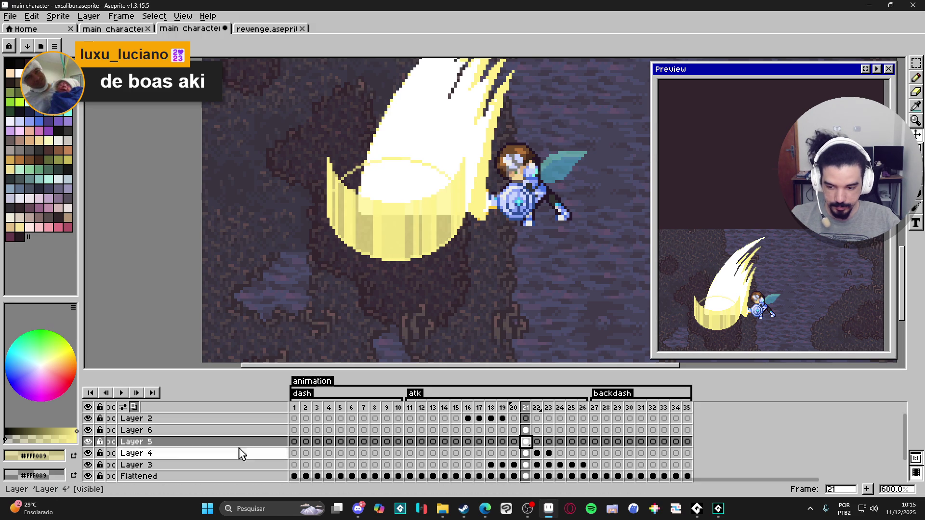
click(87, 430)
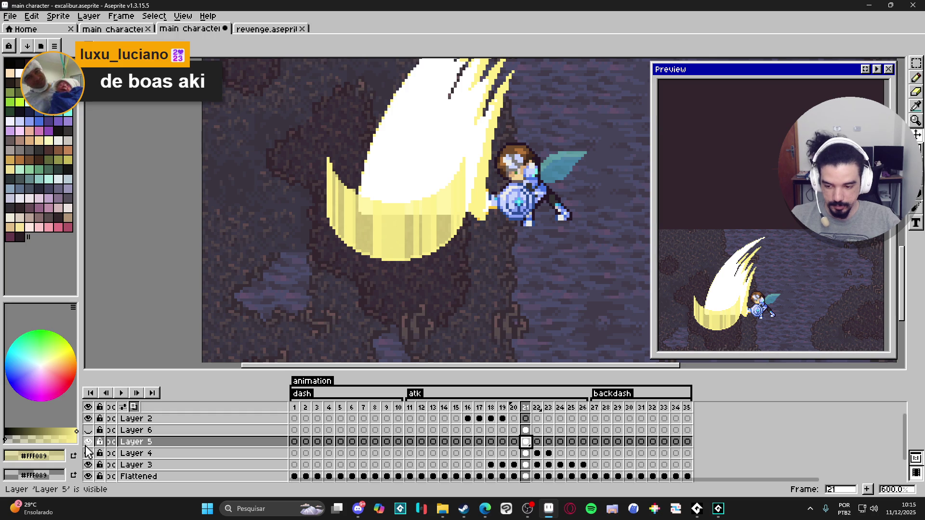
click(88, 442)
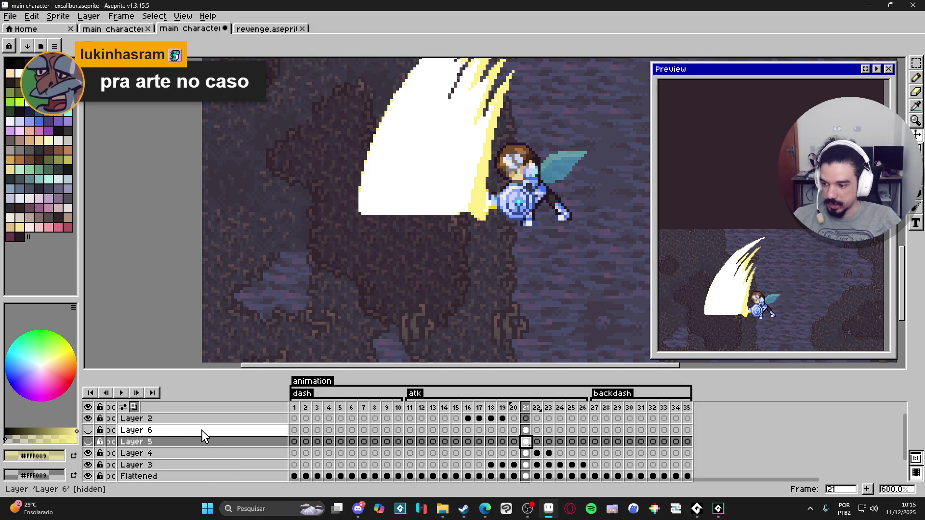
Show Layer 6's yellow arc and Layer 5, hide Layer 4's white slash, and undo two edits.
click(88, 430)
click(87, 454)
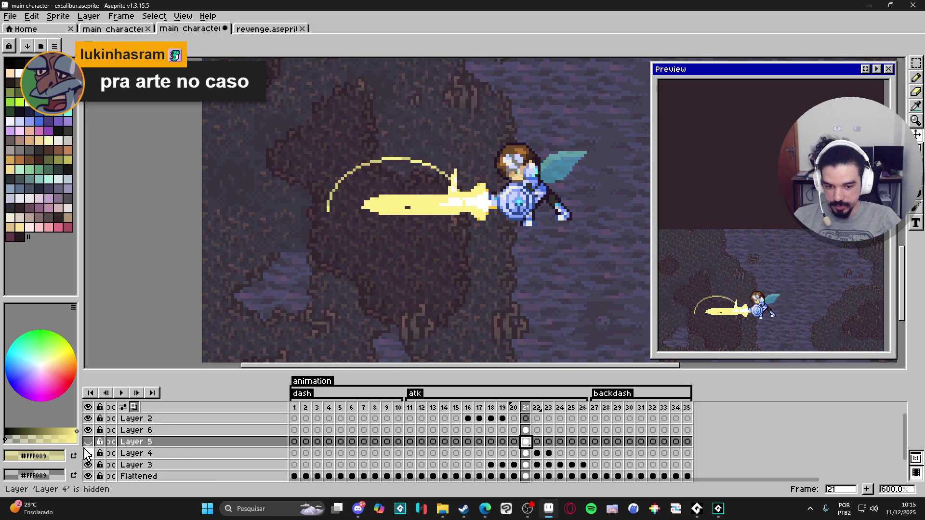
click(88, 441)
click(88, 442)
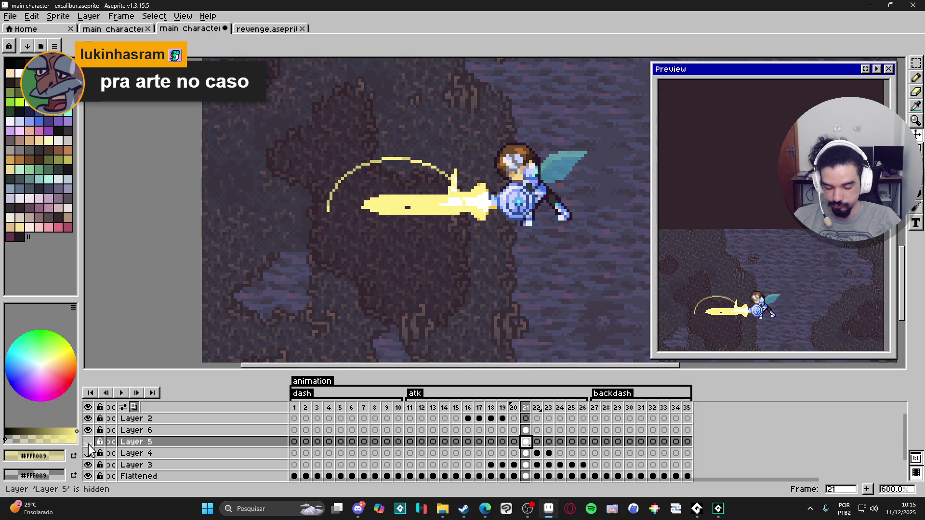
click(87, 442)
key(ctrl+z)
key(ctrl+z)
key(ctrl+z)
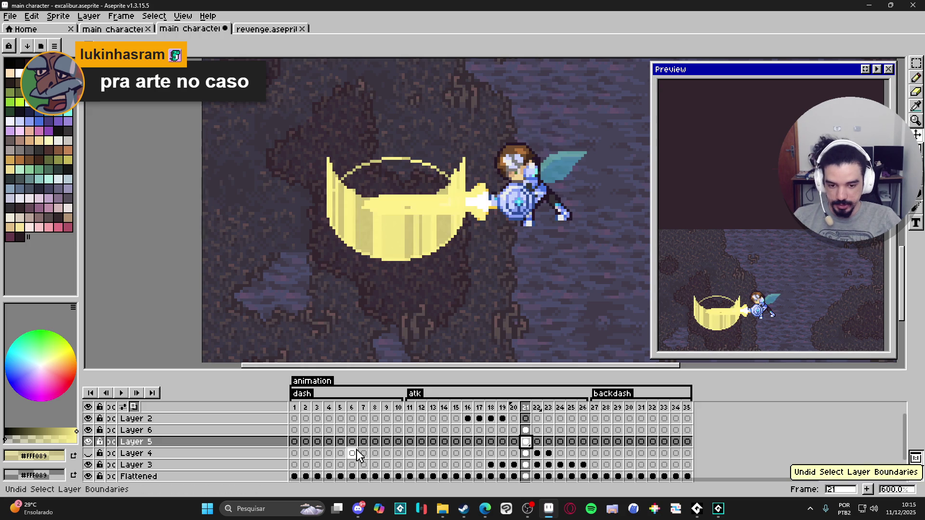
key(ctrl+z)
key(ctrl+z)
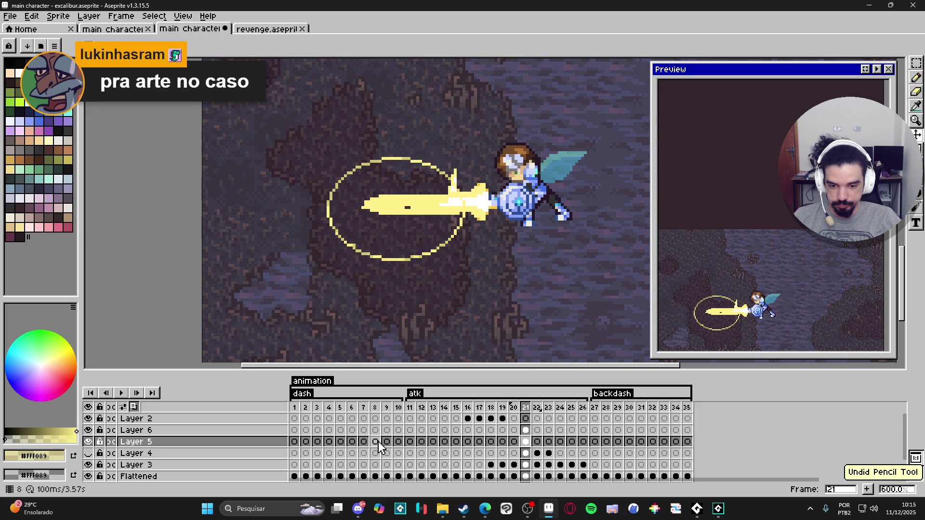
Select the area around the blade's lower left, save excalibur.aseprite, and launch Clip Studio Paint.
scroll(410, 267, up, 3)
scroll(410, 266, down, 3)
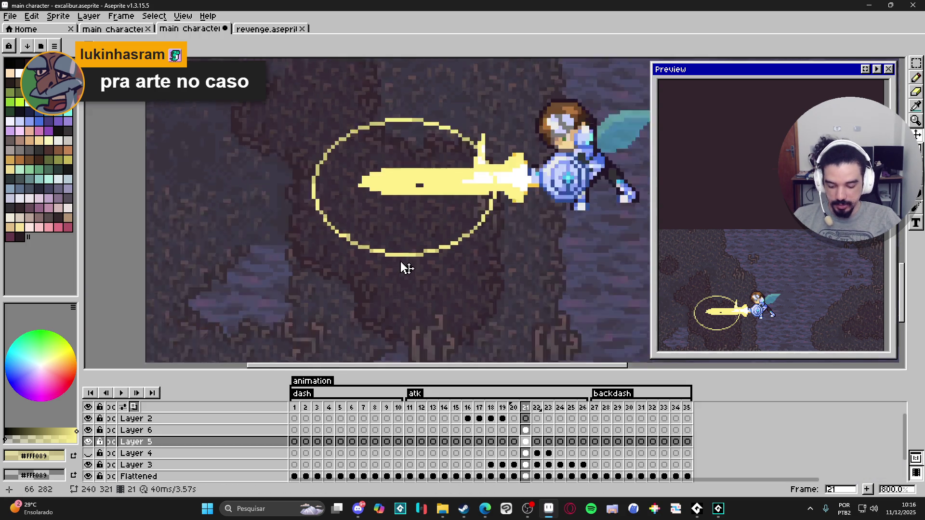
key(m)
mouse_move(330, 200)
mouse_down()
mouse_move(519, 276)
mouse_move(508, 285)
mouse_move(473, 280)
mouse_up()
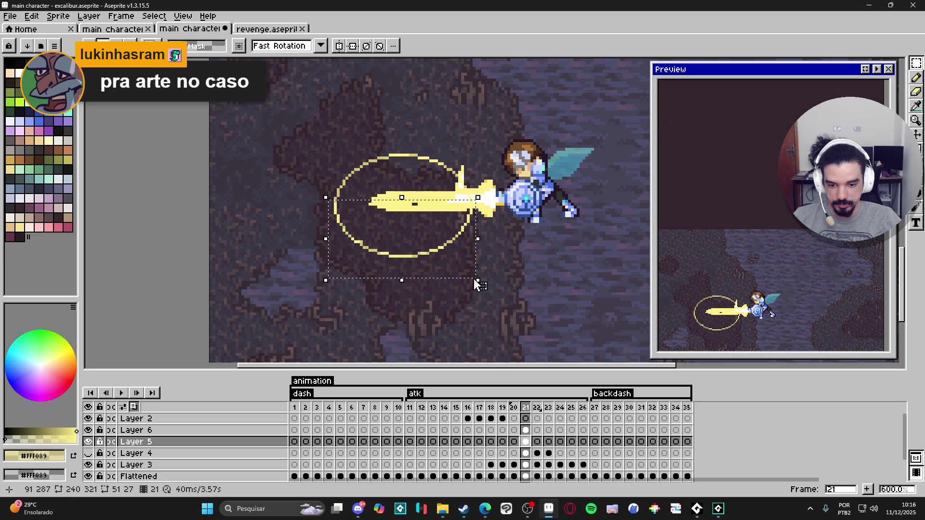
key(ctrl+s)
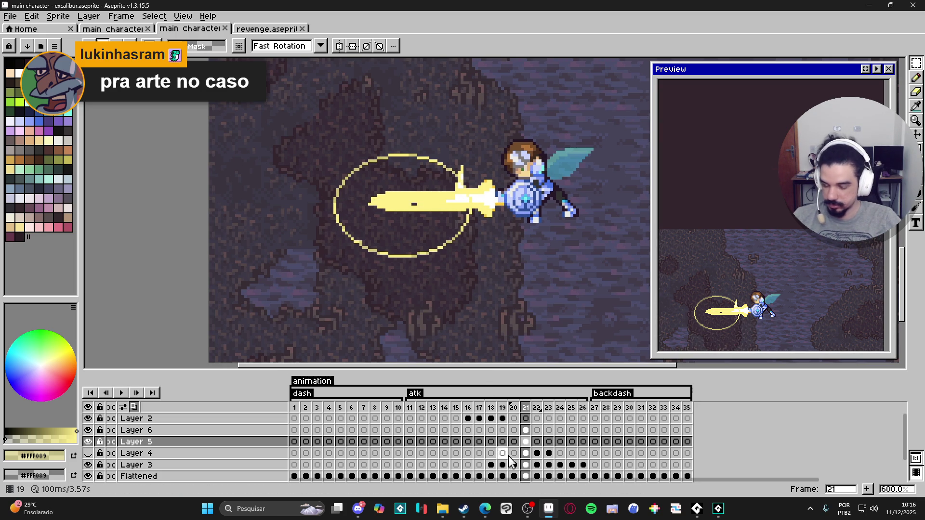
click(505, 510)
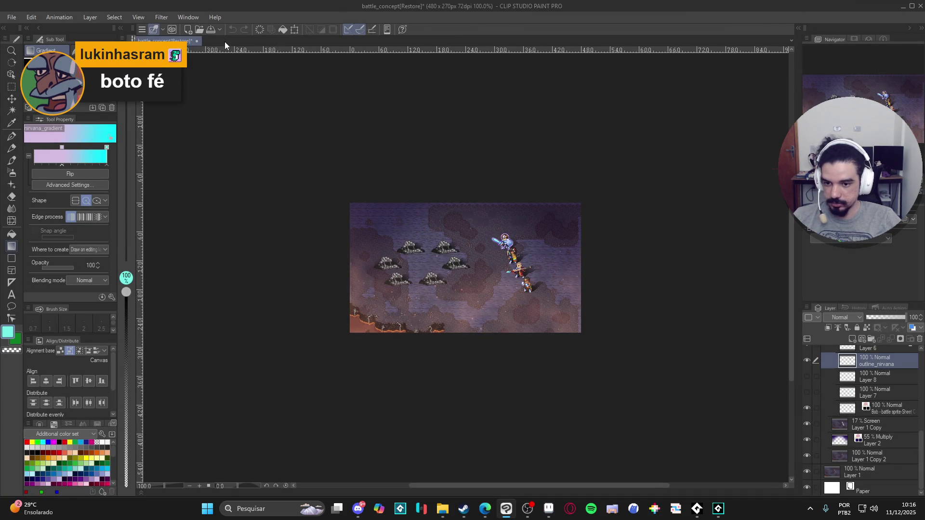
Create a new Clip Studio Paint canvas from the clipboard holding the yellow arc.
click(12, 17)
click(42, 46)
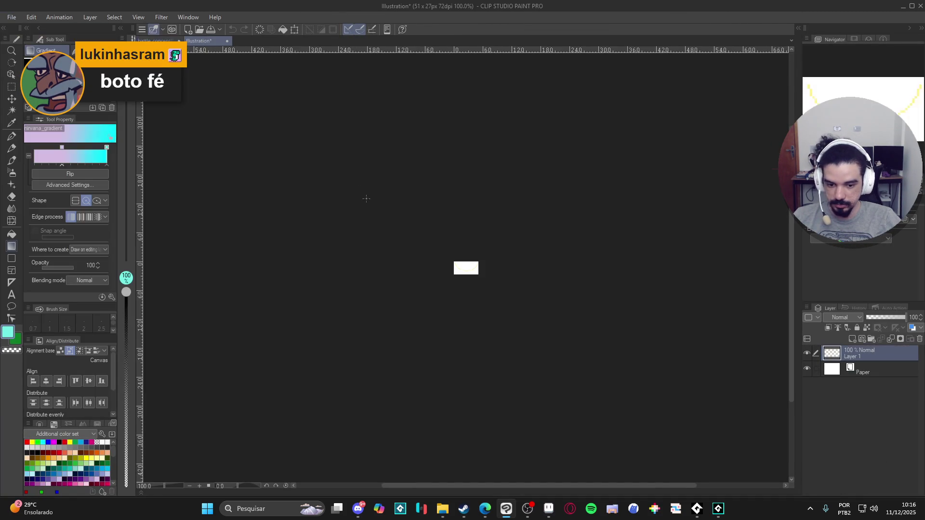
scroll(438, 281, up, 5)
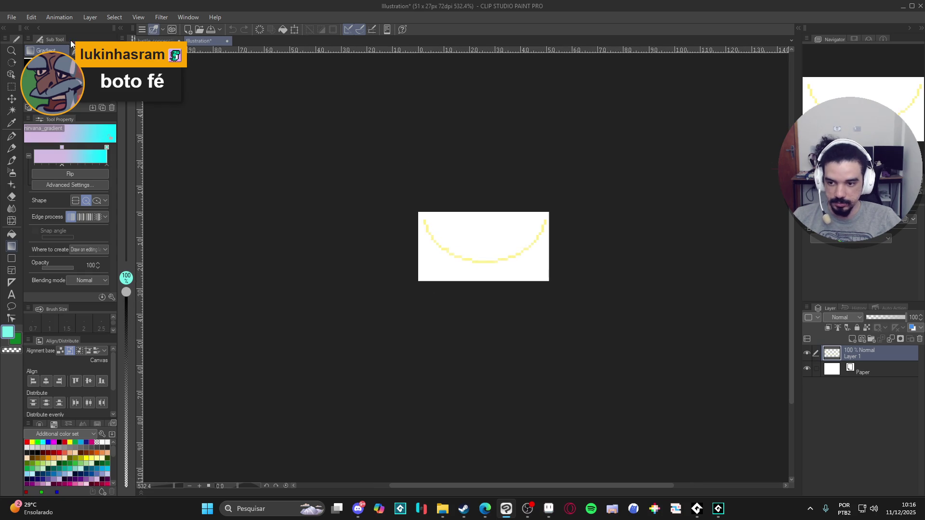
Change the canvas size to 103×51 px.
click(31, 17)
click(126, 296)
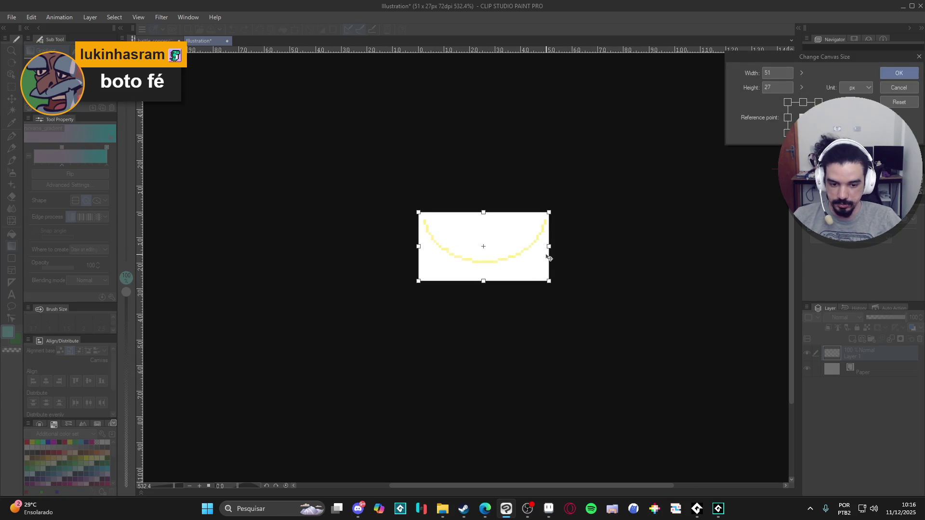
drag(548, 248, 615, 246)
drag(483, 212, 483, 181)
click(899, 72)
Hide the white Paper layer and undo an accidental cyan gradient fill.
click(807, 369)
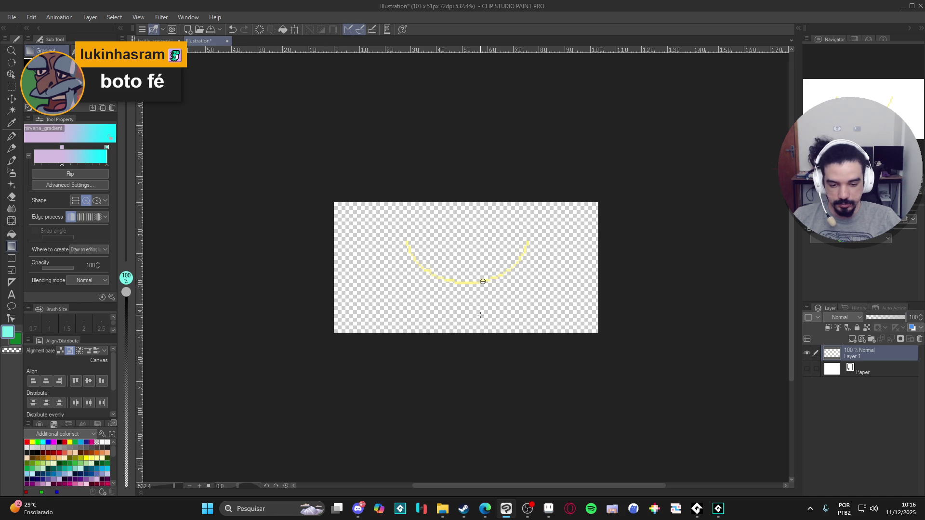
drag(480, 315, 484, 260)
key(ctrl+z)
Move the yellow arc lower, then select all of Layer 1 in the battle_concept document.
key(k)
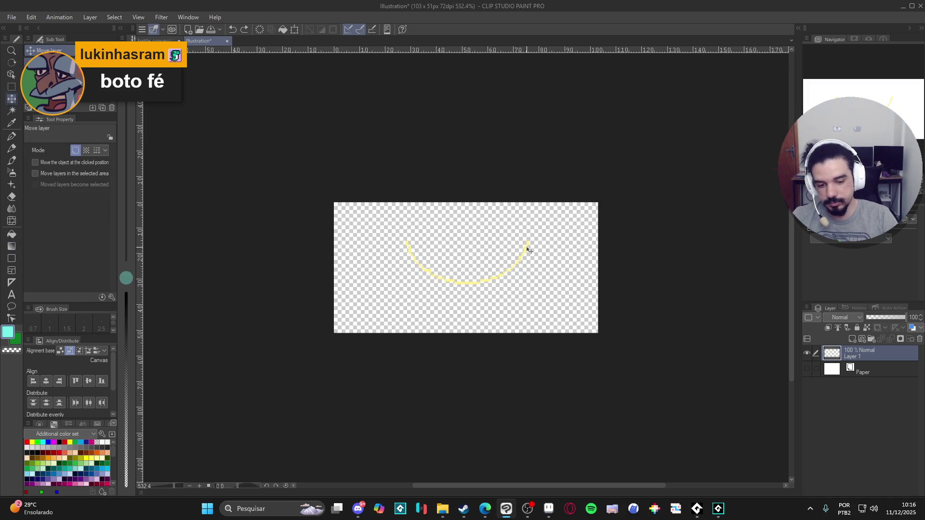
drag(528, 250, 526, 300)
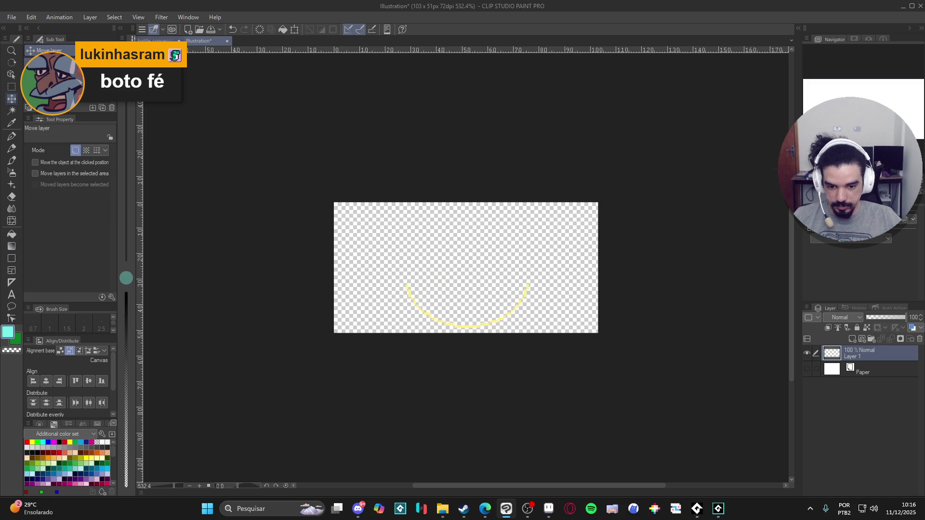
click(157, 40)
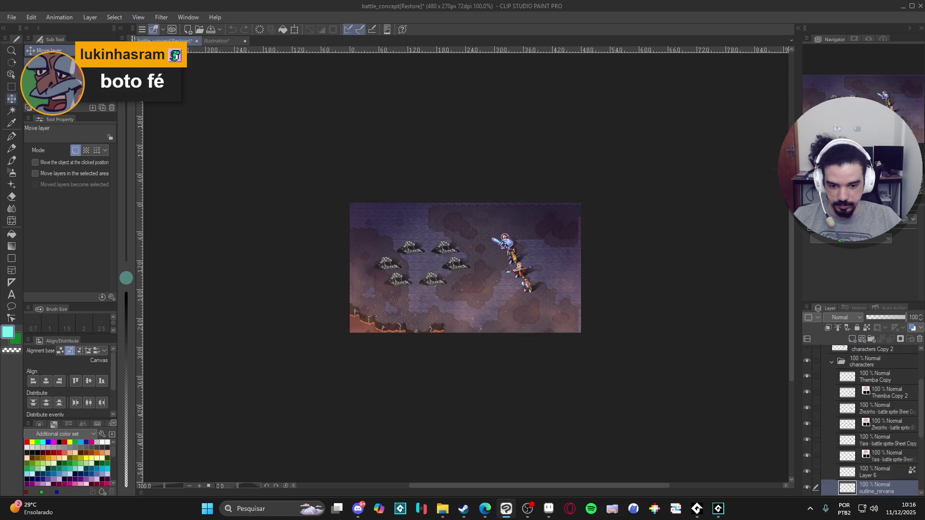
scroll(866, 492, down, 5)
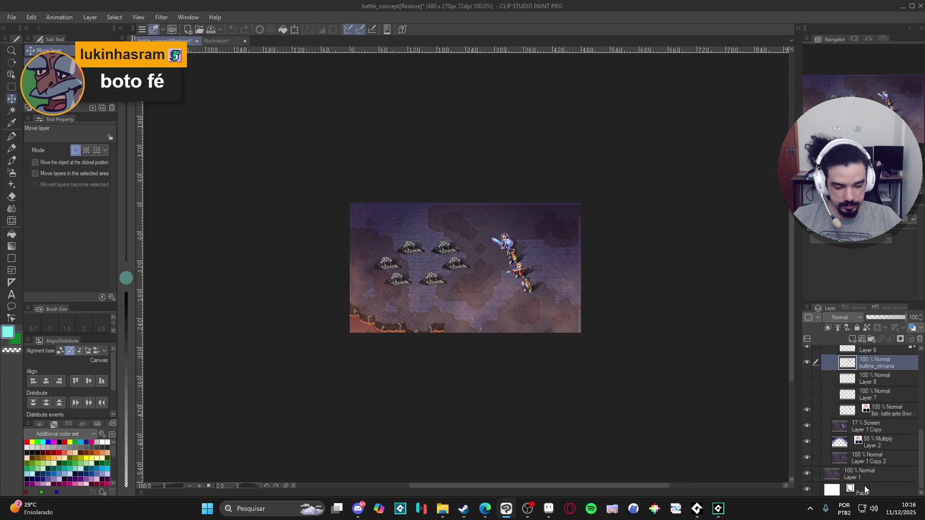
click(867, 472)
key(ctrl+a)
Enlarge the Illustration canvas to 185×117 px, extending it right and upward.
click(234, 42)
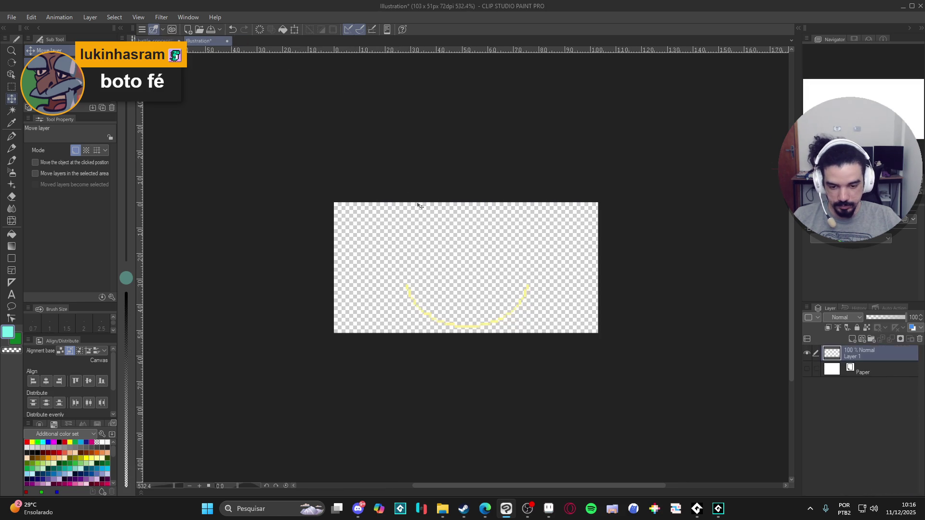
click(32, 18)
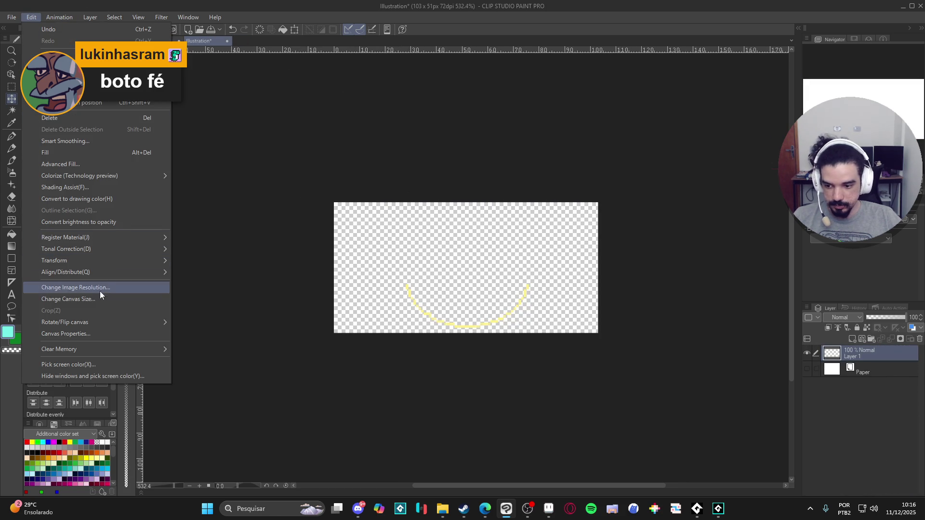
click(154, 299)
drag(603, 273, 707, 272)
drag(584, 203, 584, 124)
click(899, 73)
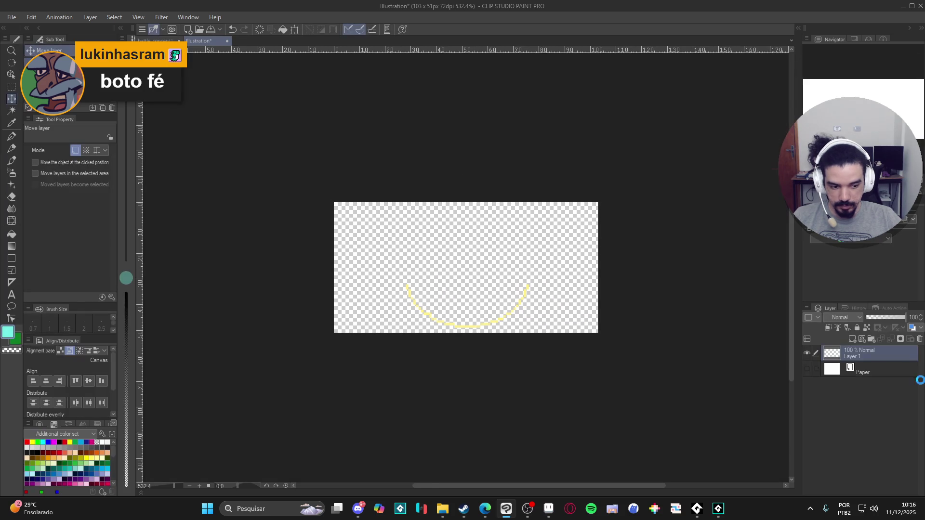
Paste the battle background as a new layer and reselect the arc's Layer 1.
key(ctrl+v)
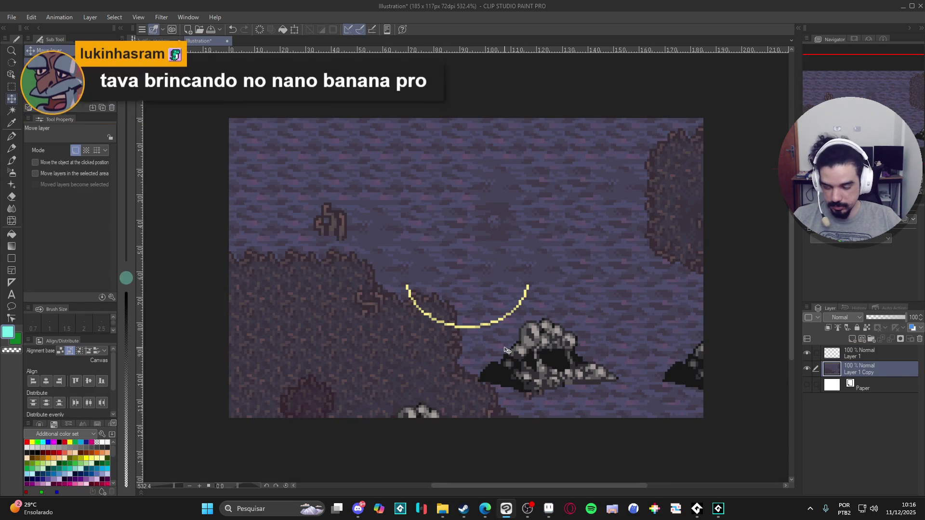
scroll(554, 341, down, 1)
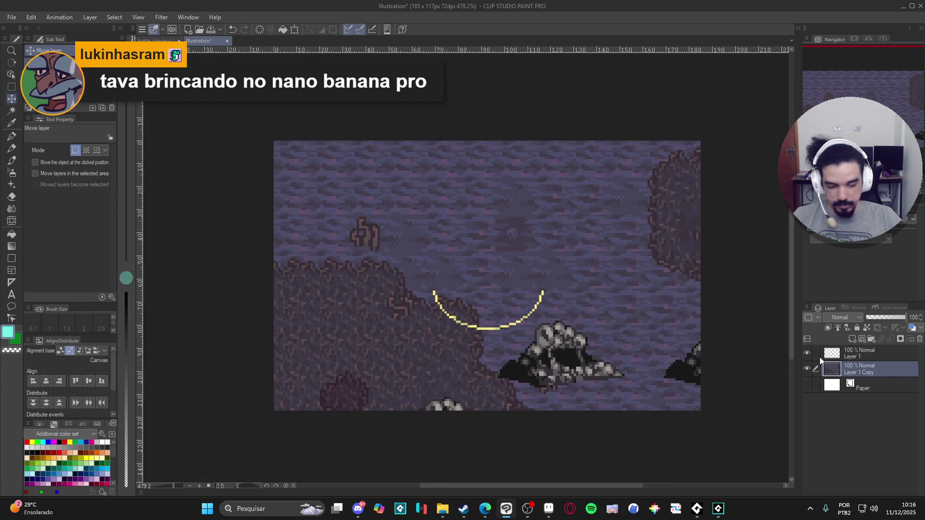
click(842, 355)
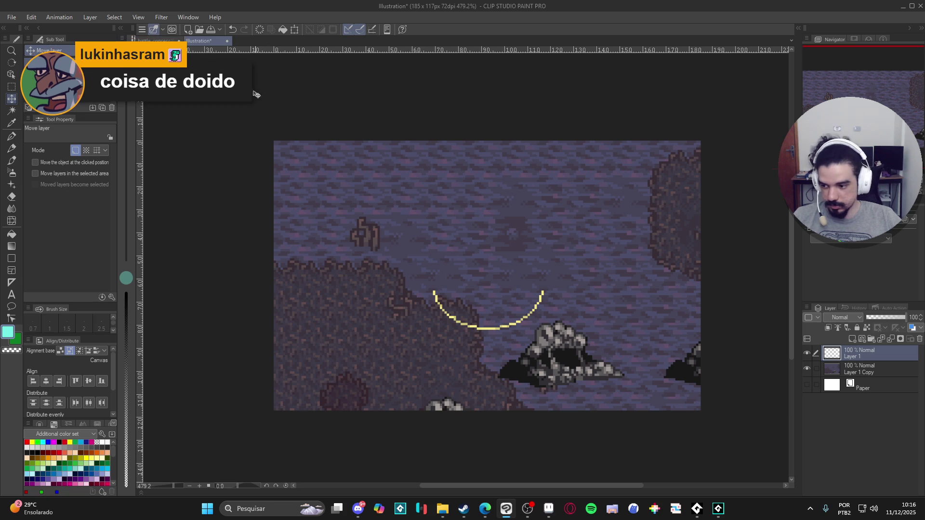
click(159, 17)
mouse_move(193, 56)
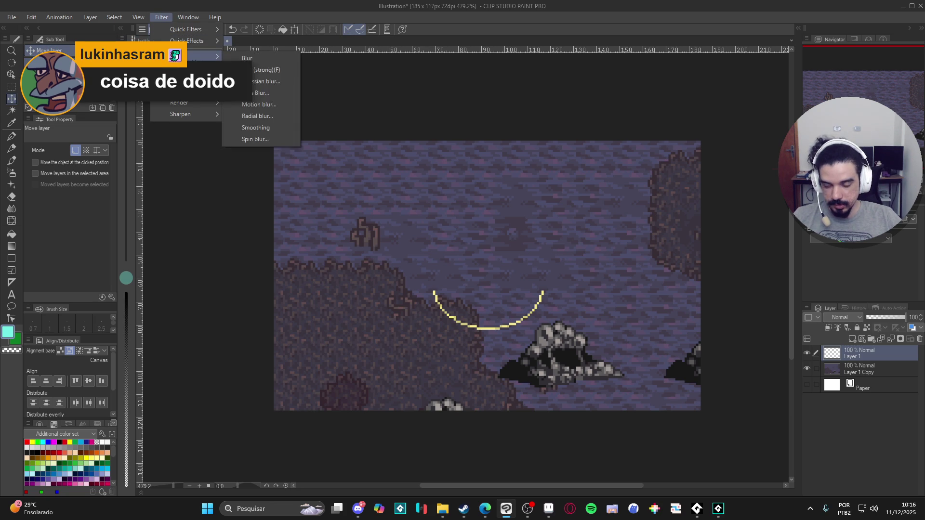
Set up a motion blur on the arc with angle 90 and strength about 2.42.
click(279, 105)
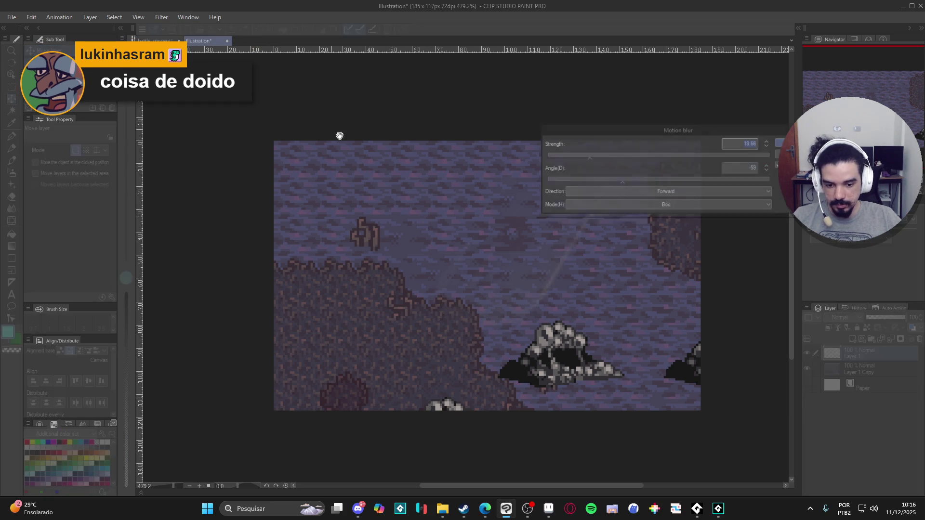
text(90)
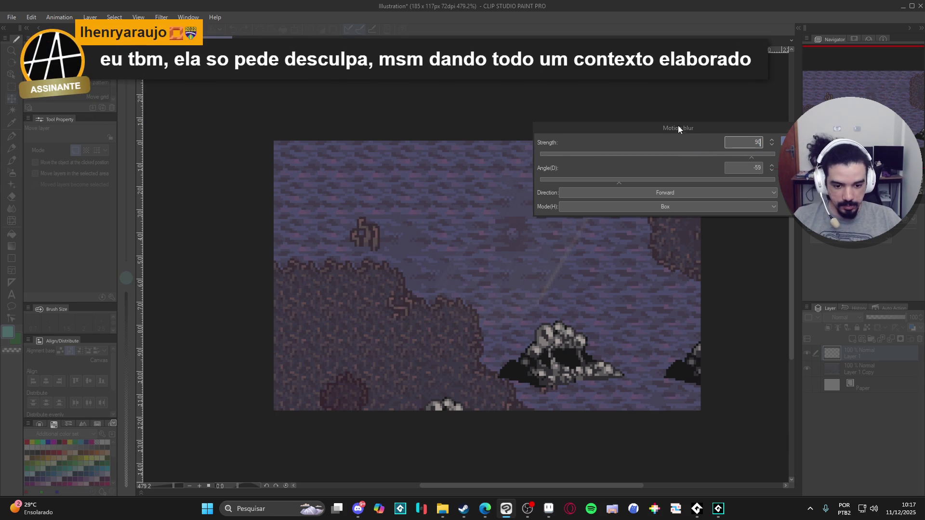
drag(681, 128, 618, 112)
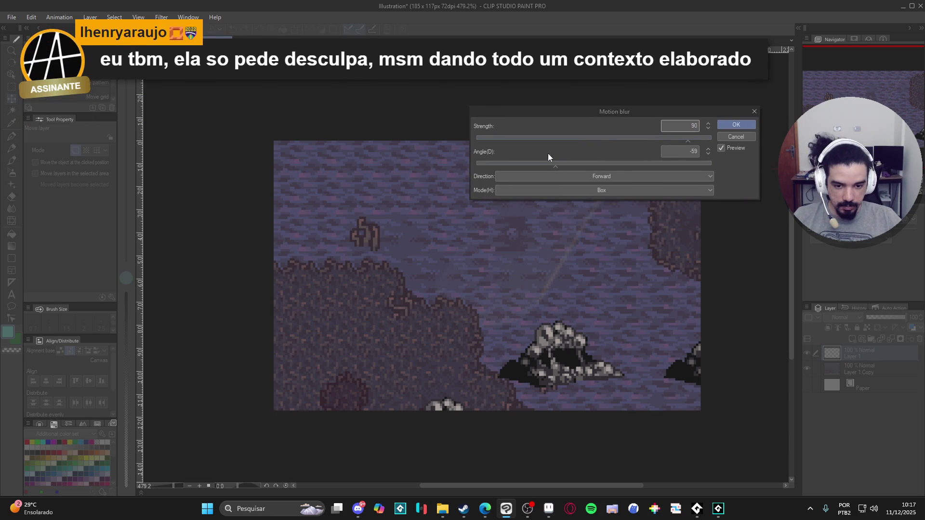
mouse_move(614, 160)
mouse_down()
mouse_move(489, 165)
mouse_move(535, 172)
mouse_up()
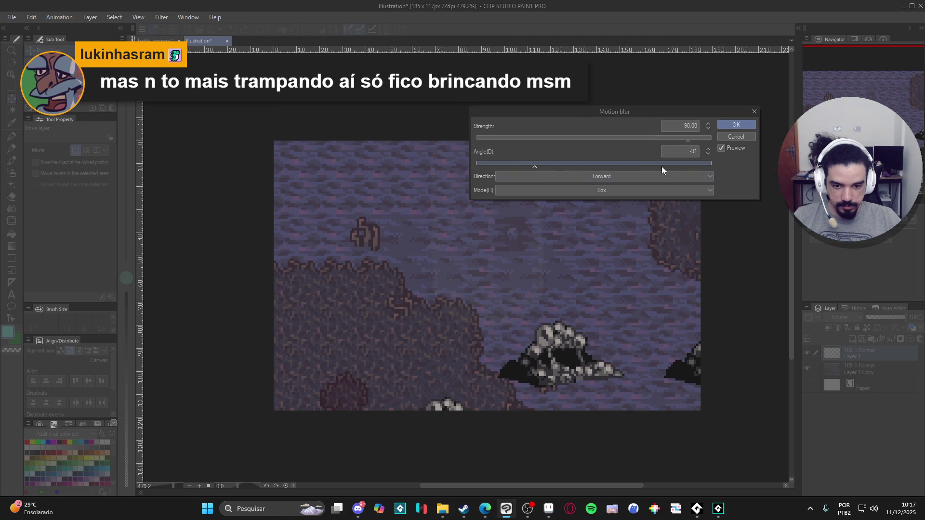
double_click(677, 157)
text(90)
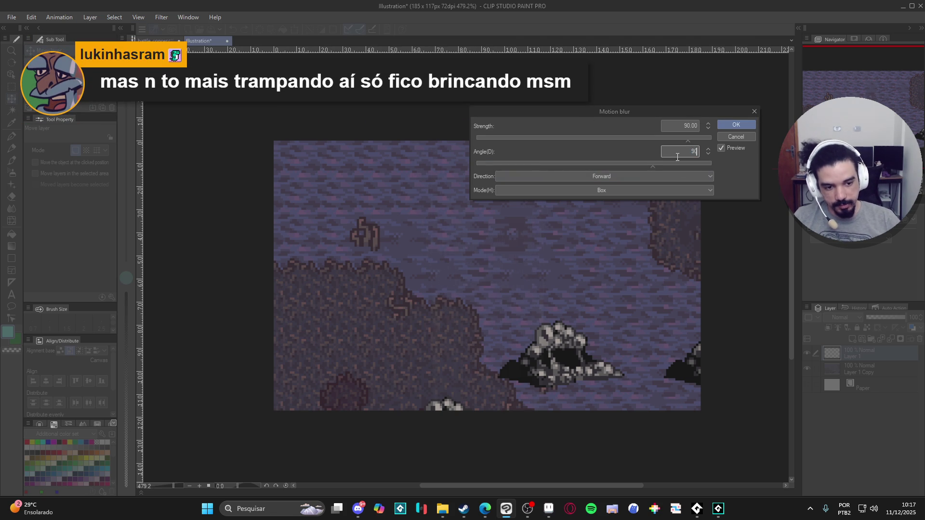
click(543, 138)
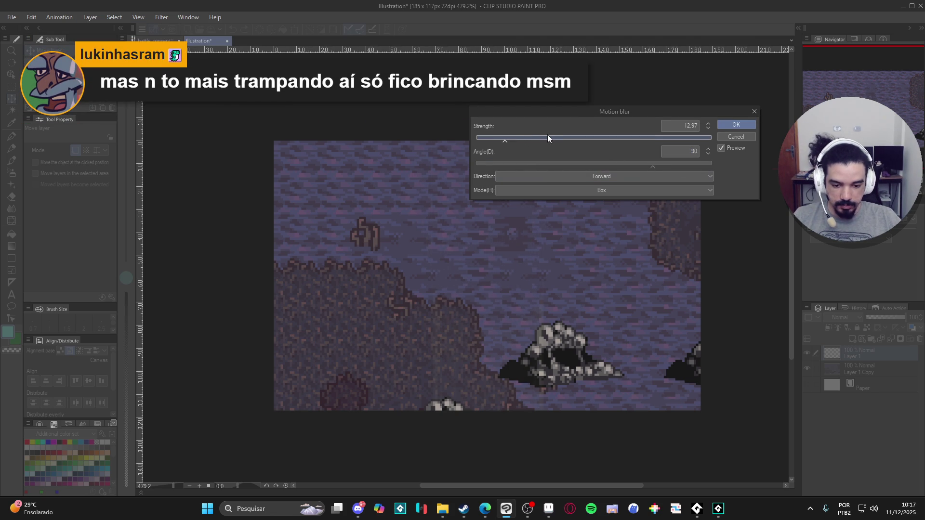
click(482, 141)
drag(480, 140, 480, 141)
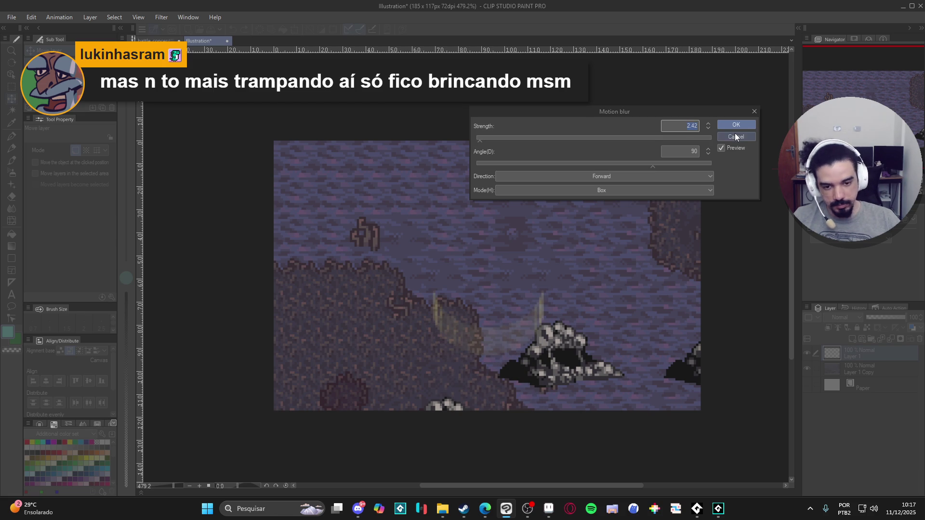
Re-enter angle 90, apply the motion blur, then undo it to keep the arc sharp.
click(691, 151)
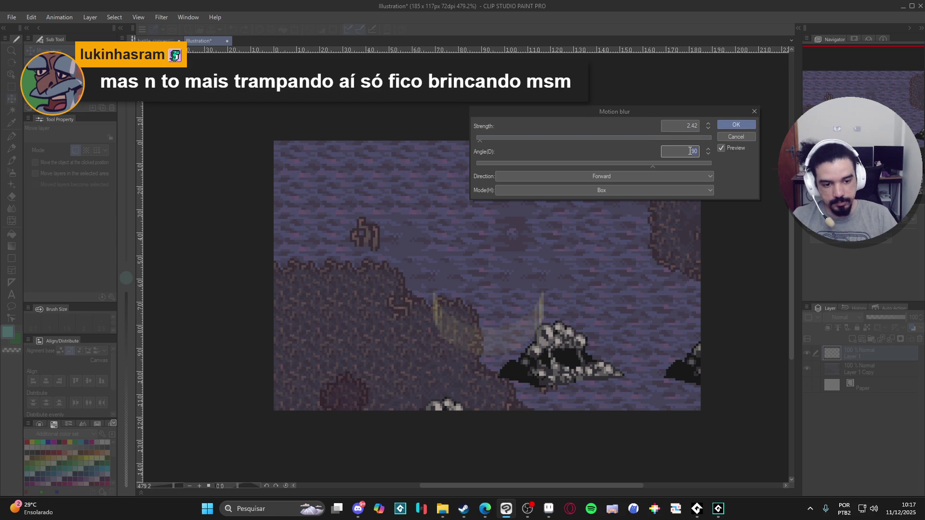
text(90)
key(Return)
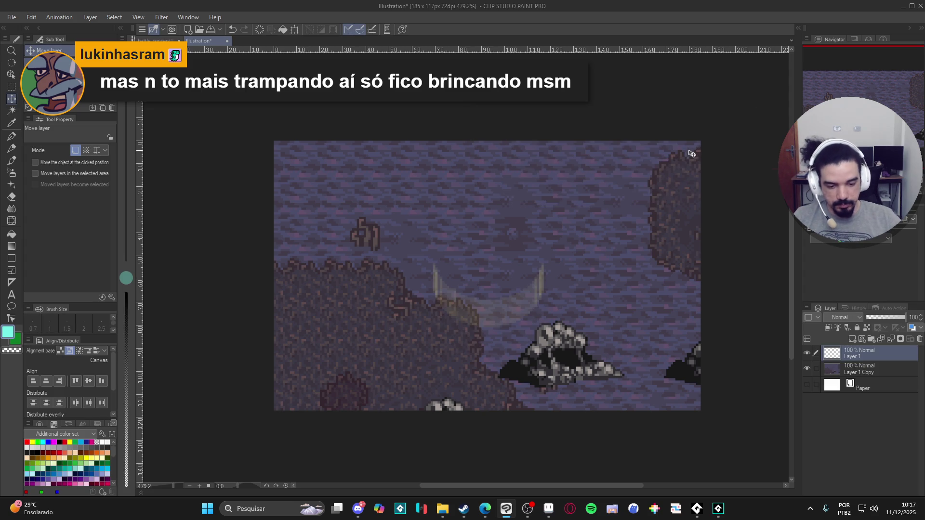
key(ctrl+z)
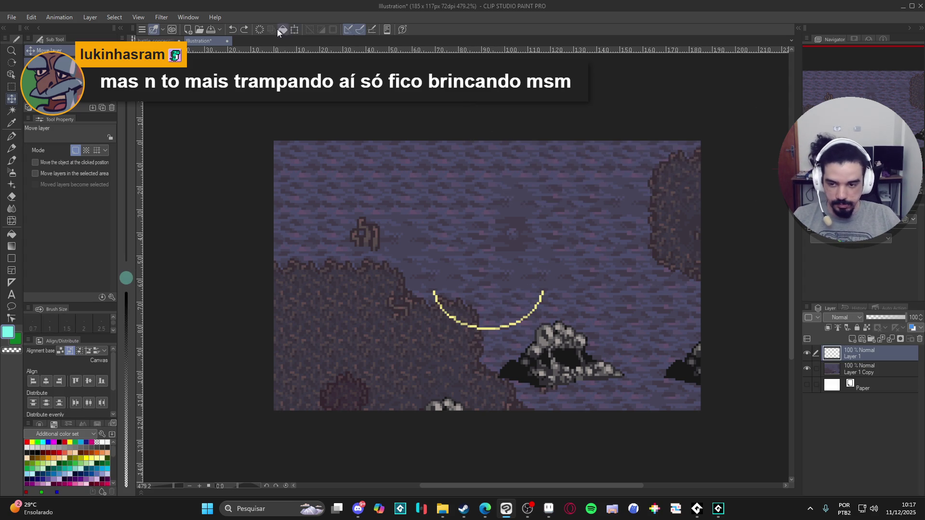
click(161, 17)
Apply a motion blur to the crescent in both directions with strength about 3.03.
mouse_move(192, 56)
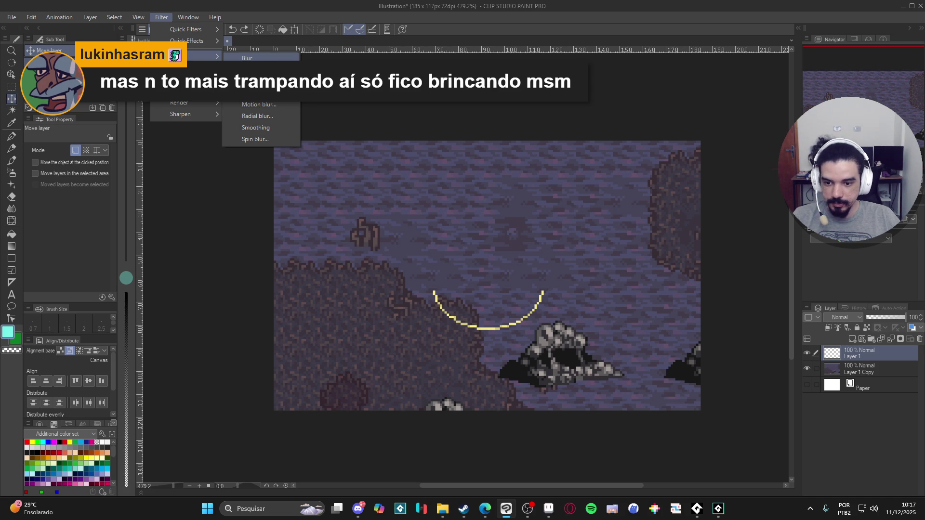
click(272, 105)
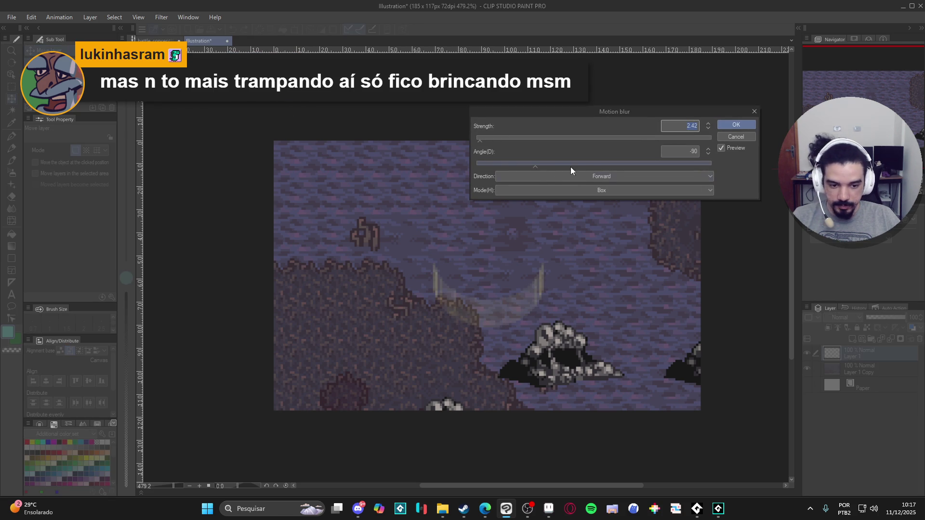
click(612, 181)
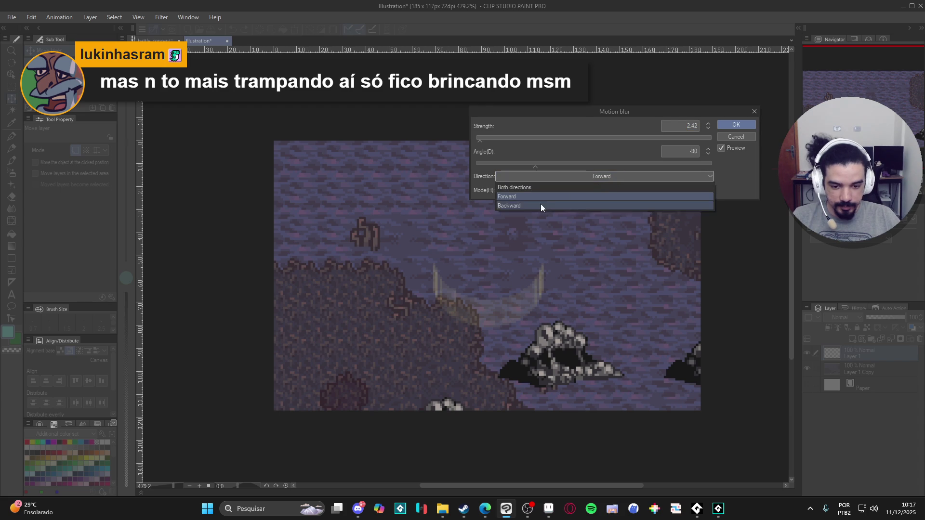
click(542, 207)
click(591, 176)
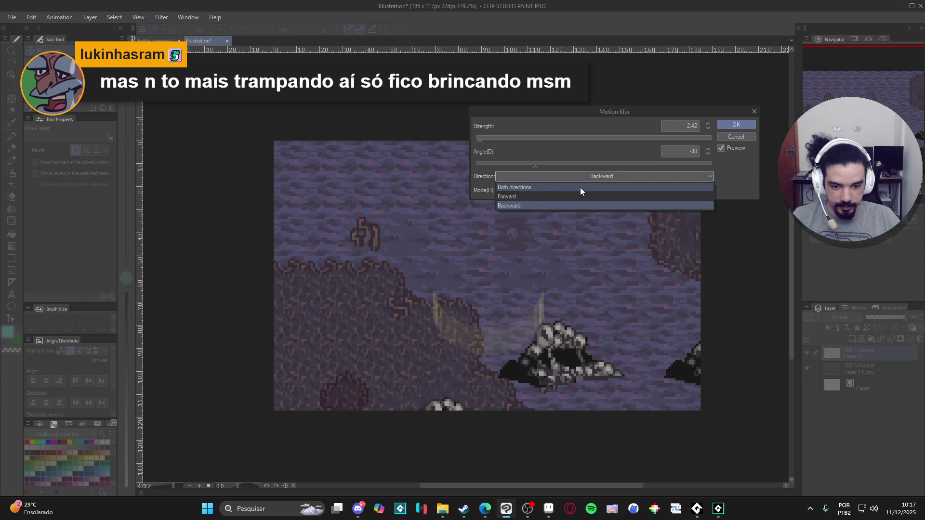
click(581, 187)
drag(475, 141, 481, 141)
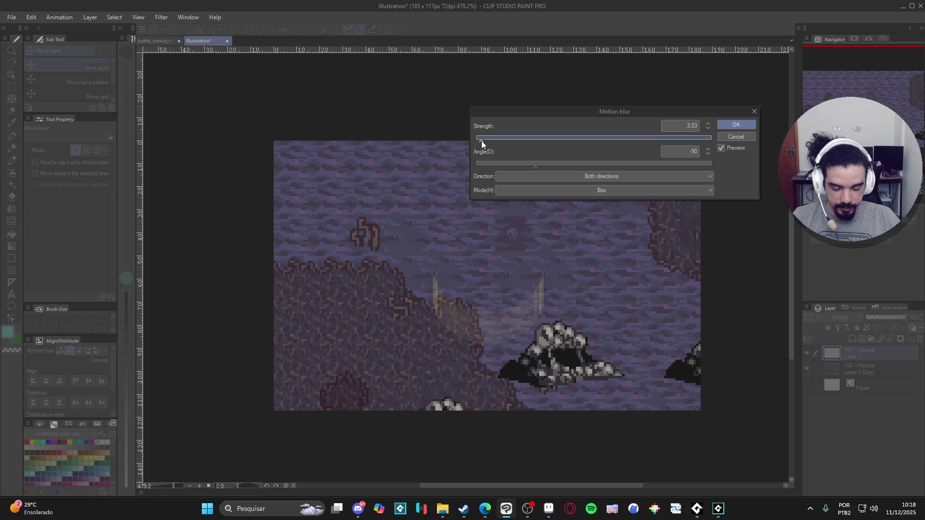
click(728, 127)
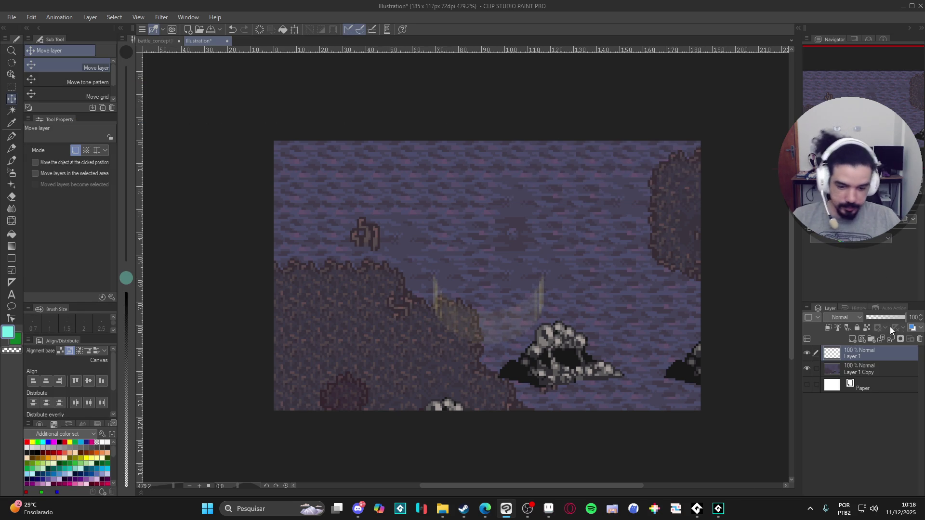
Duplicate and merge the crescent layer to brighten it, and set its blend mode to Add (Glow).
key(ctrl+j)
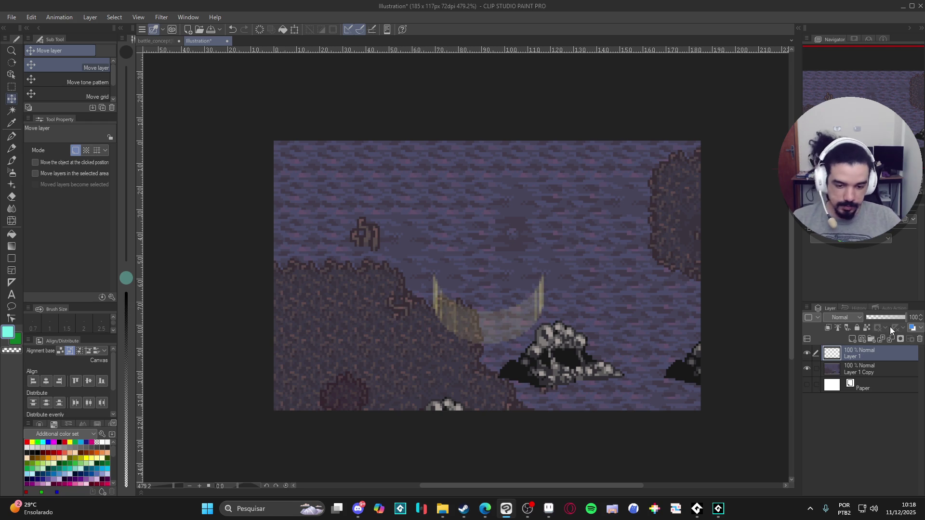
key(ctrl+e)
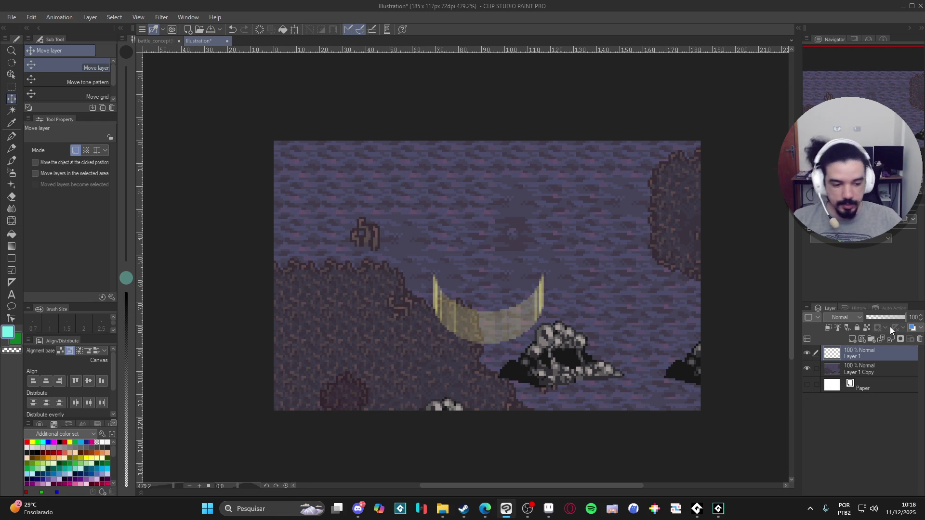
click(848, 318)
click(838, 160)
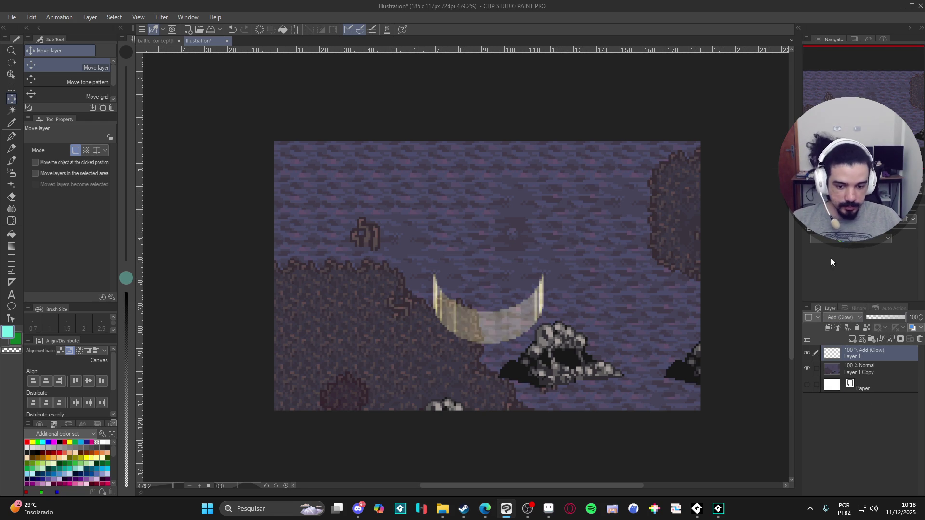
Raise the crescent layer's opacity to 100.
click(890, 318)
drag(890, 317, 906, 318)
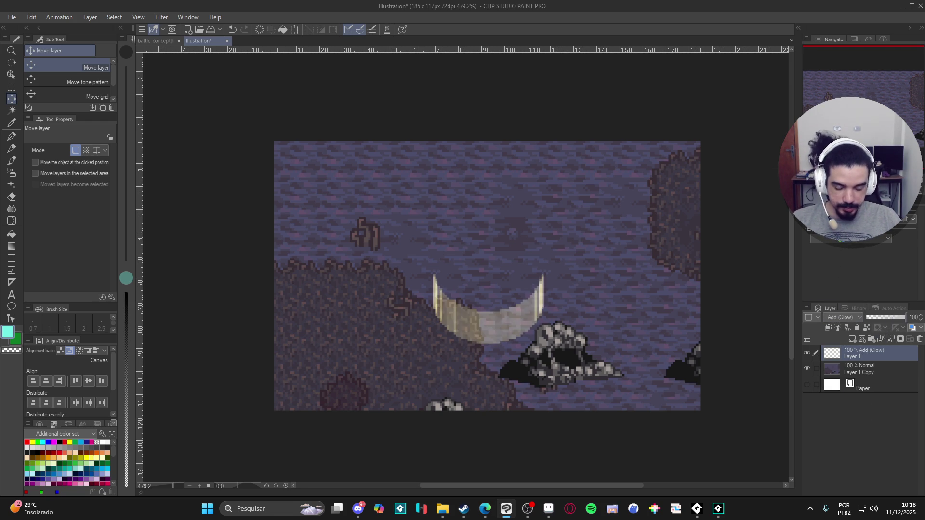
click(808, 352)
click(807, 352)
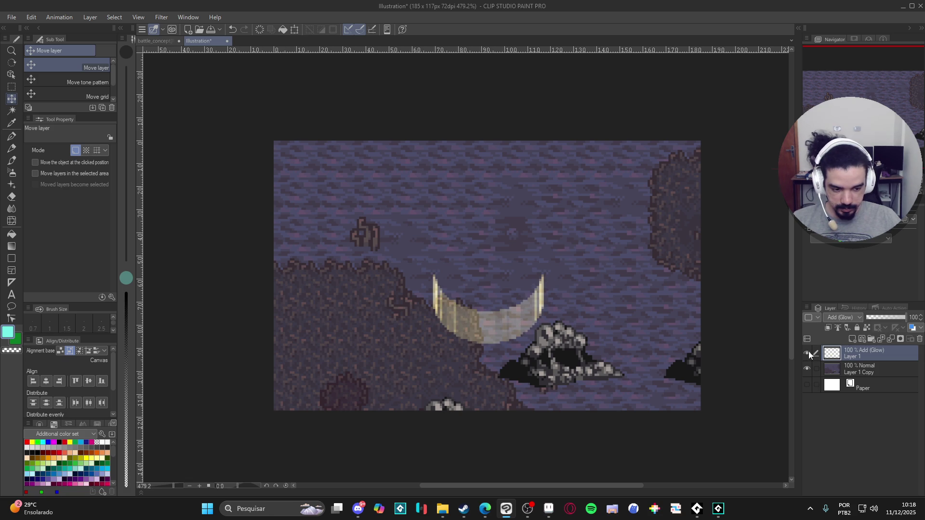
Duplicate and transform the crescent, fold the copy back into one layer, and set a size-50 soft airbrush.
key(ctrl+j)
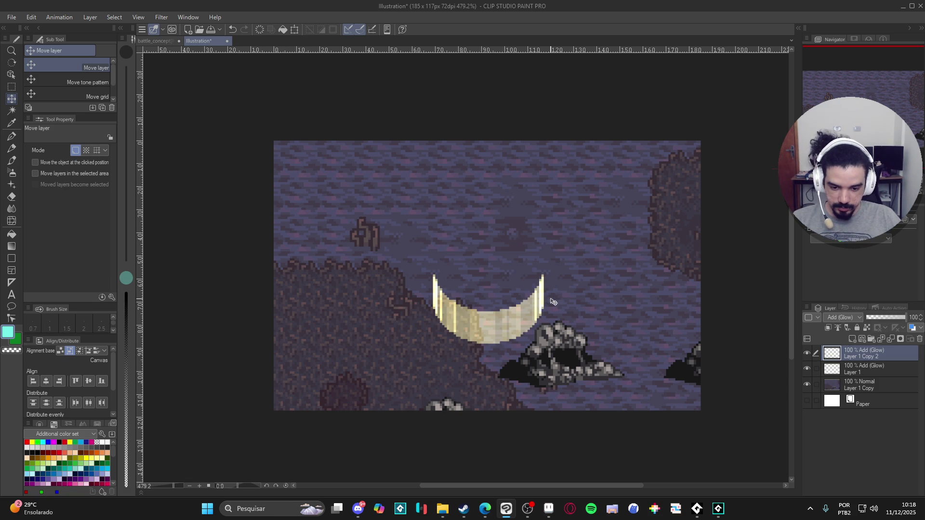
key(ctrl+t)
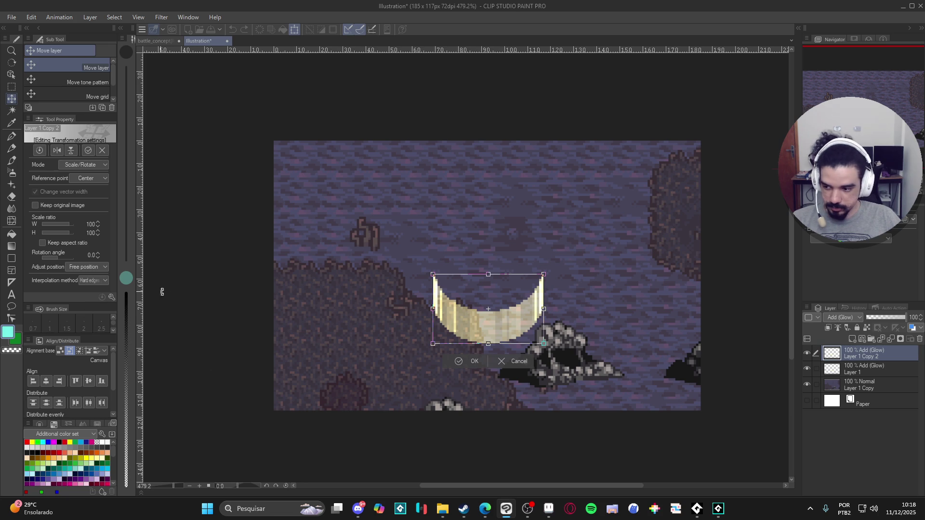
key(Return)
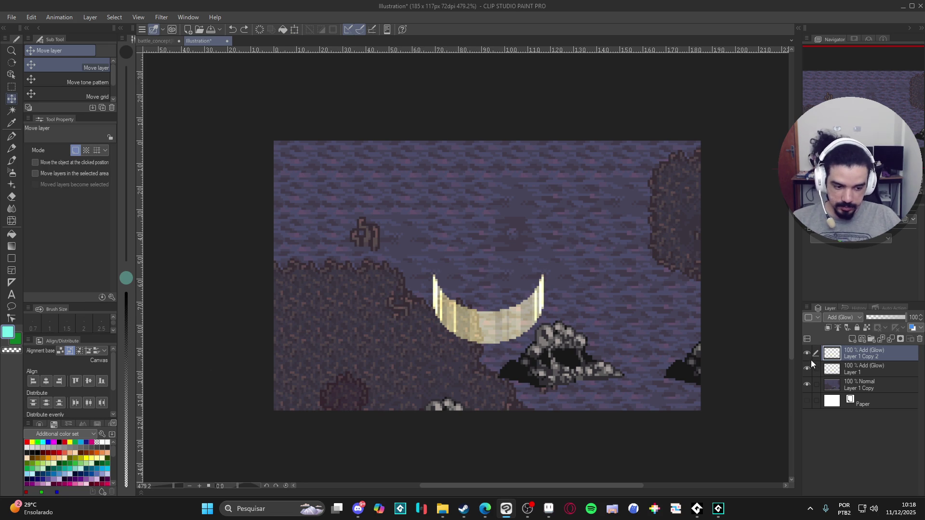
key(ctrl+e)
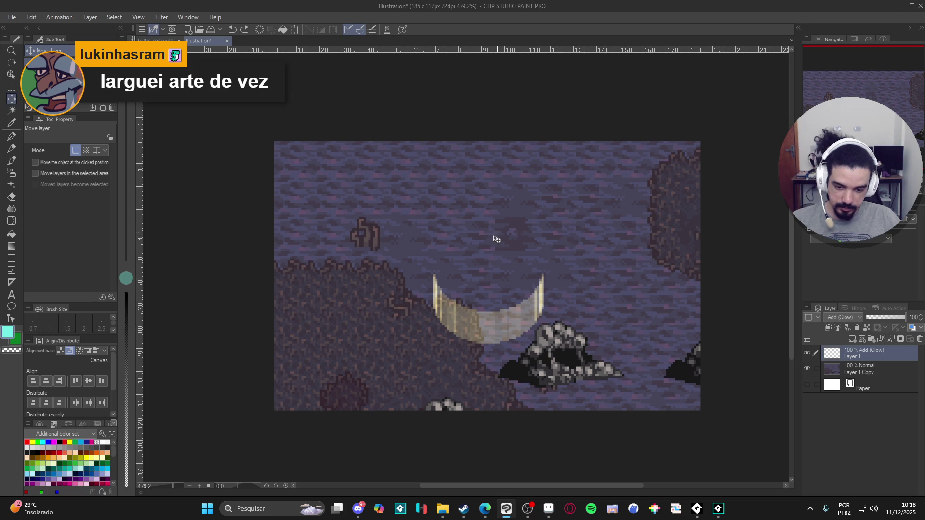
key(b)
key(bracketleft)
key(bracketleft)
key(bracketleft)
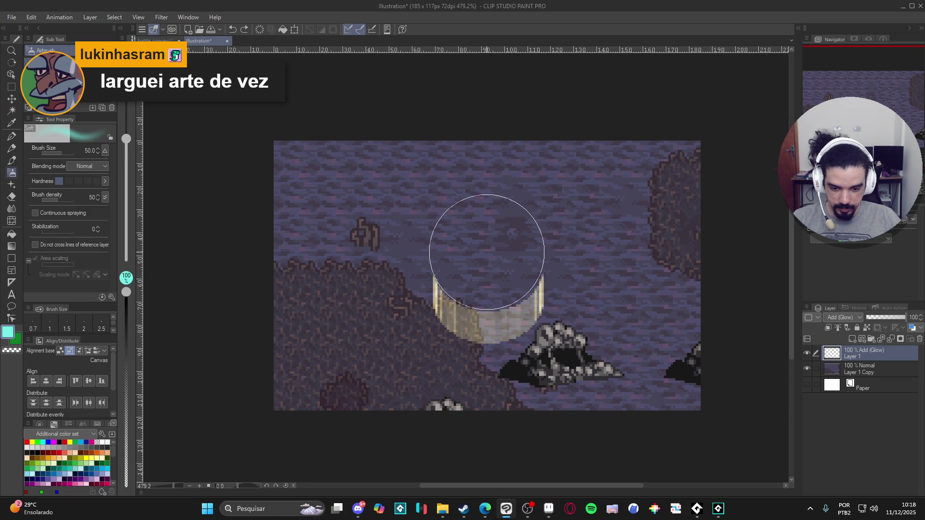
Spray a test soft-airbrush glow over the crescent, undo it, and toggle between Pen and Airbrush.
click(489, 248)
key(ctrl+z)
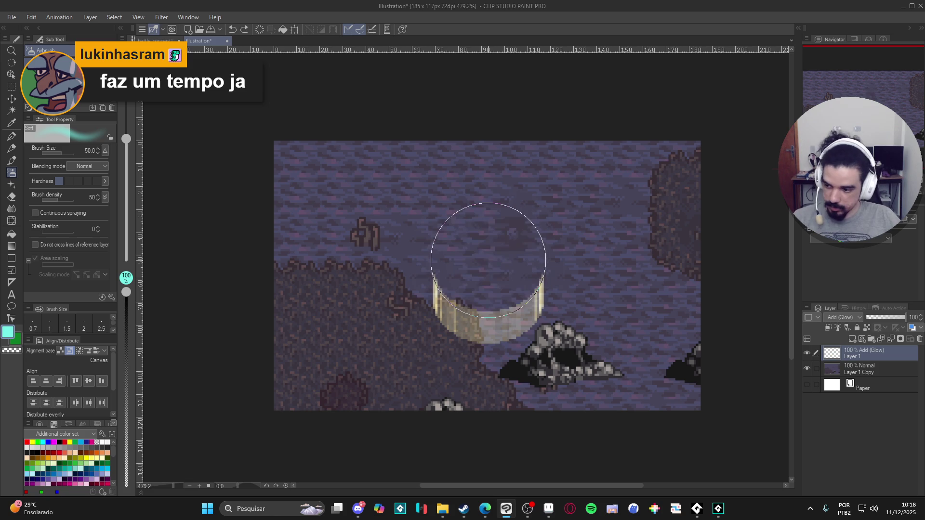
key(p)
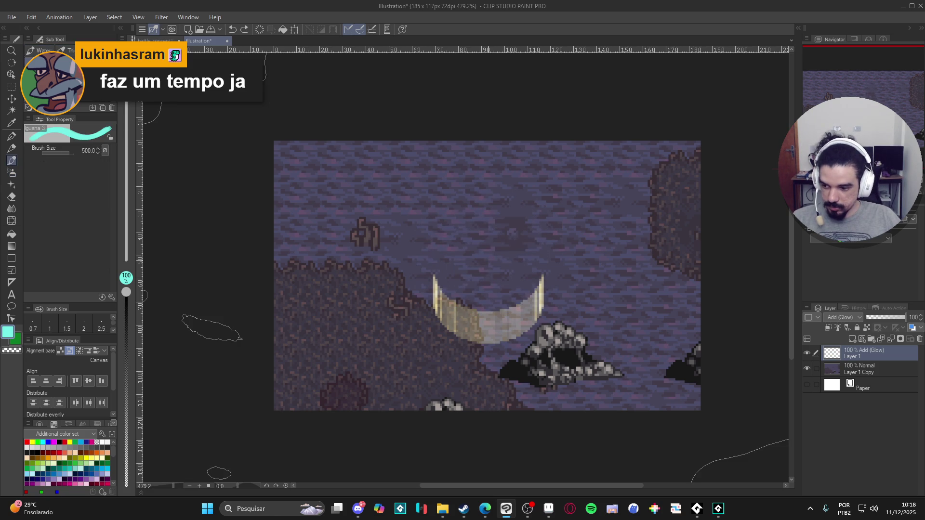
key(b)
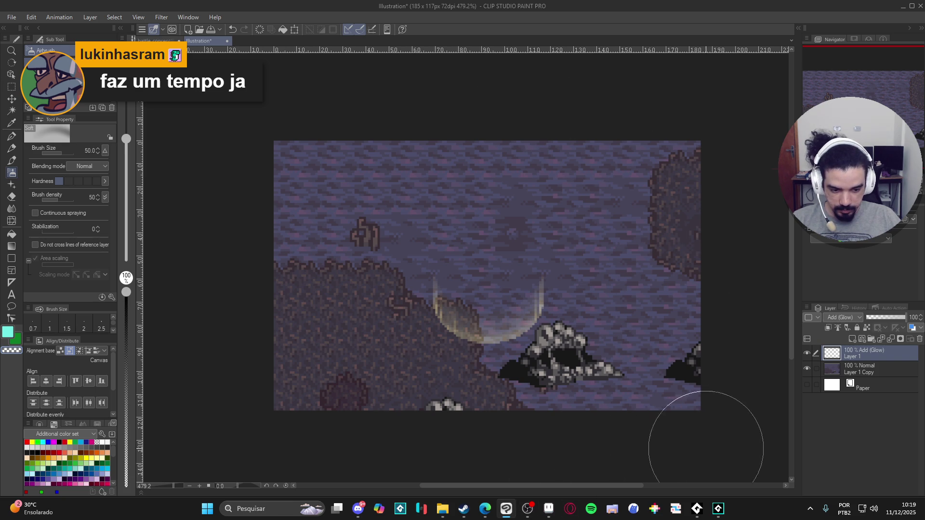
Copy Layer 6's yellow ring around the sword in Aseprite, deselect, and pick Clip Studio Paint's background layer.
click(549, 509)
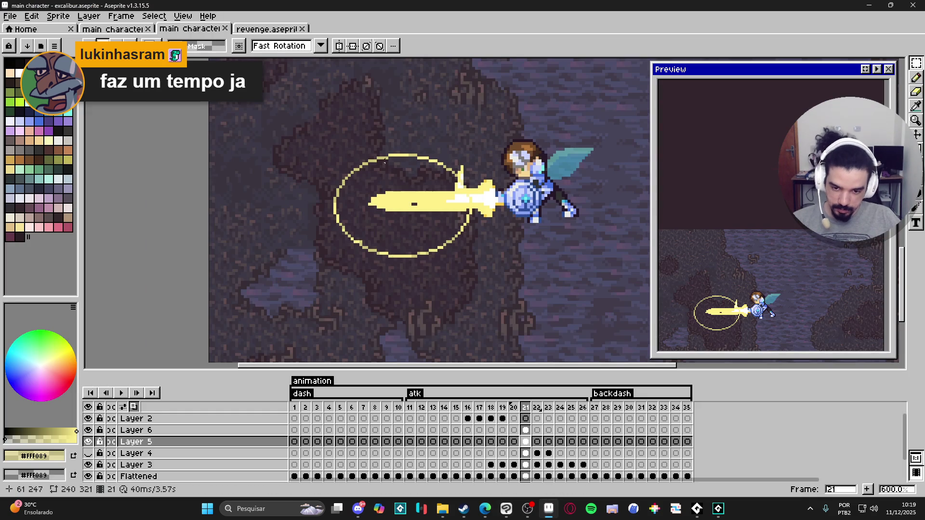
scroll(384, 167, up, 3)
key(Up)
key(m)
mouse_move(221, 135)
mouse_down()
mouse_move(569, 282)
mouse_move(609, 285)
mouse_up()
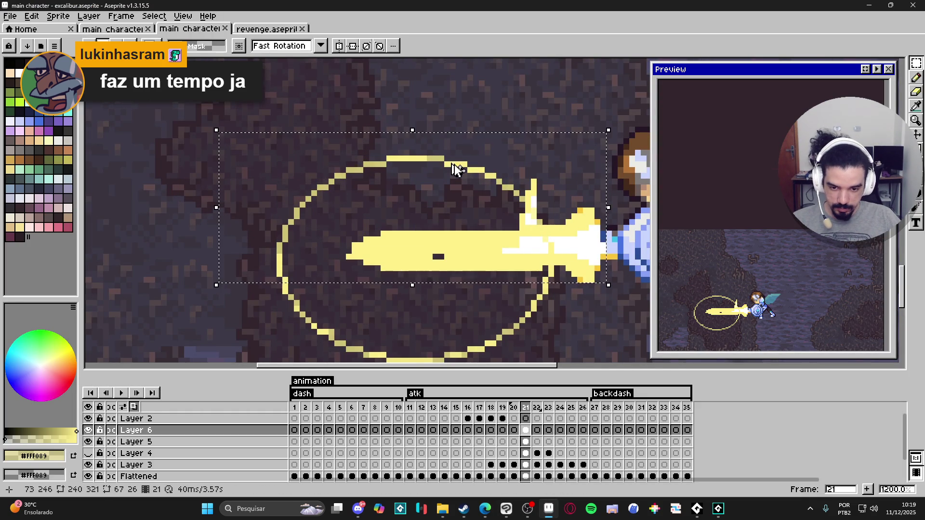
key(v)
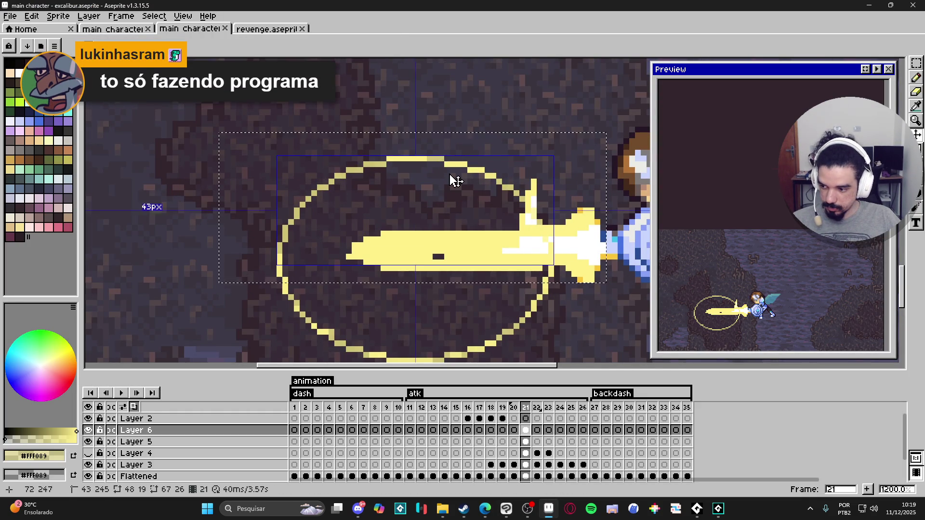
key(ctrl+d)
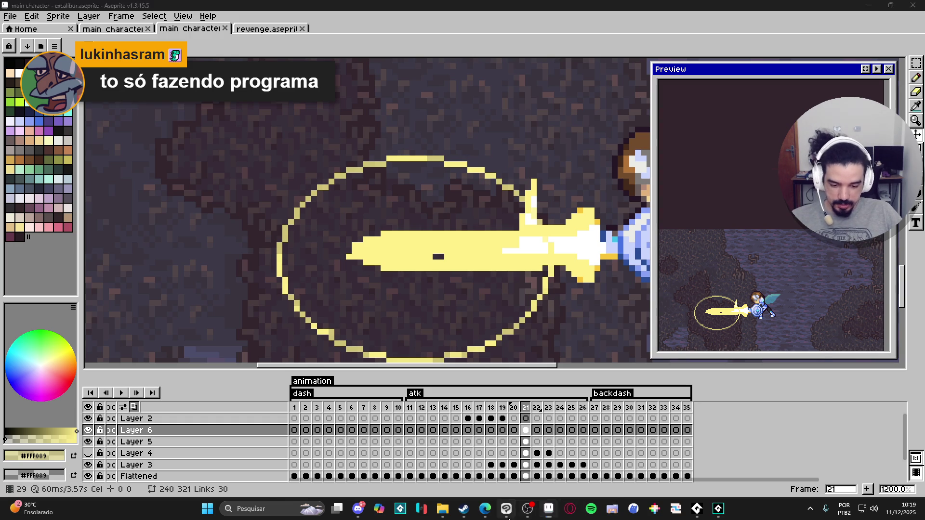
key(alt+Tab)
click(851, 367)
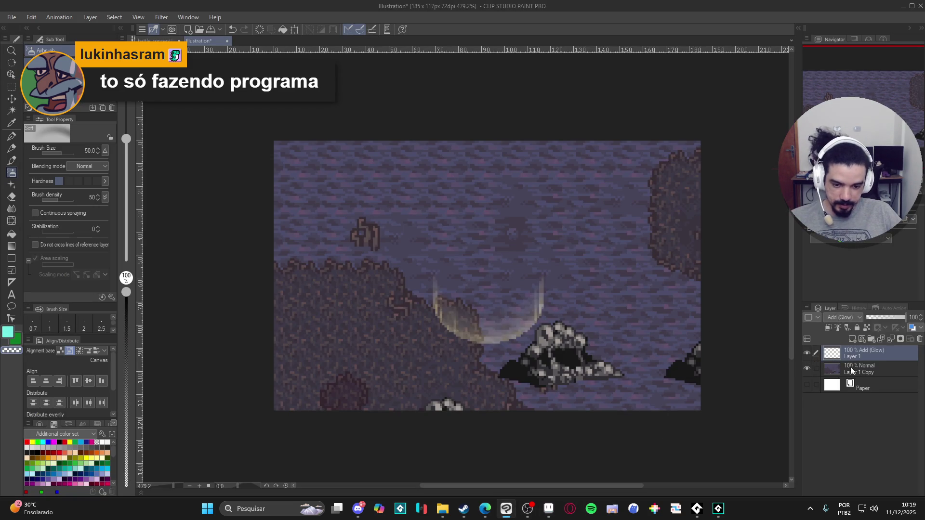
Paste the copied yellow ring as a new layer and move it onto the glowing ellipse.
key(ctrl+v)
key(k)
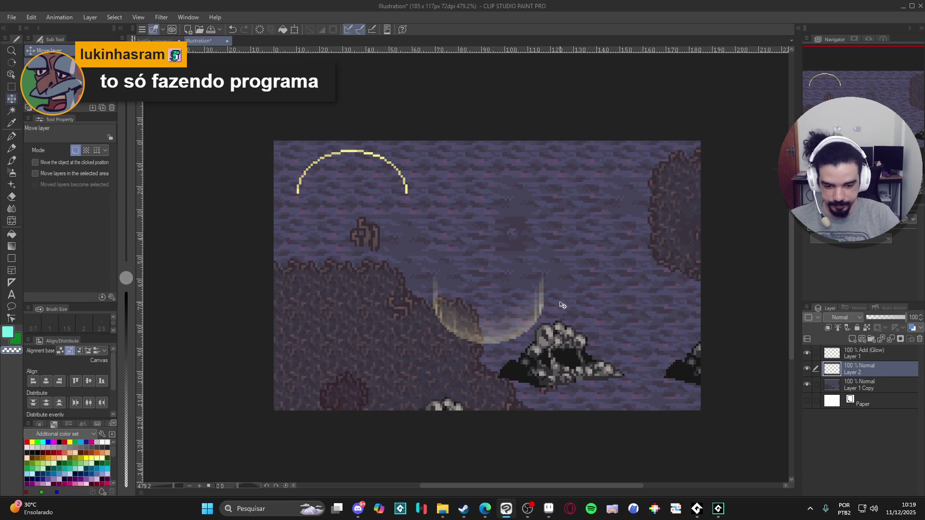
mouse_move(409, 214)
mouse_down()
mouse_move(554, 288)
mouse_move(536, 299)
mouse_up()
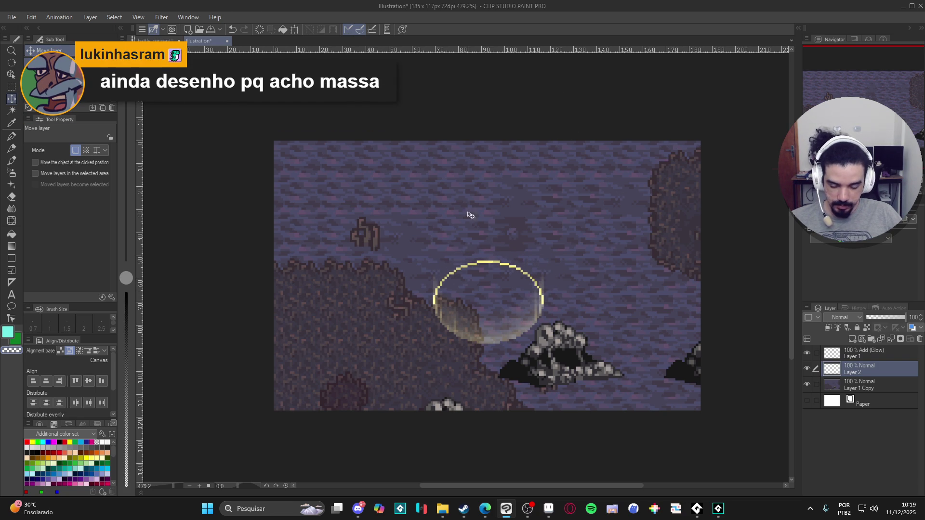
Apply a -90° vertical motion blur to the ring, then duplicate and merge down to brighten it.
click(161, 17)
mouse_move(188, 56)
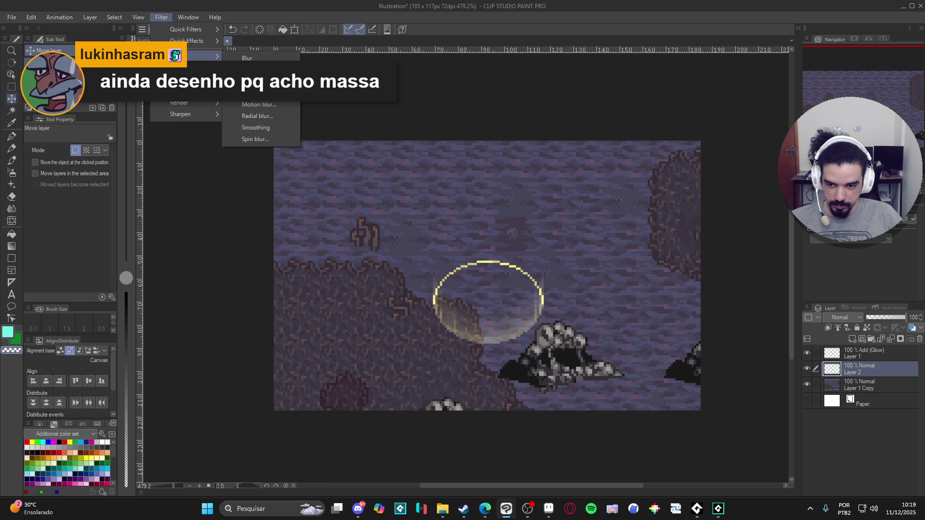
click(284, 107)
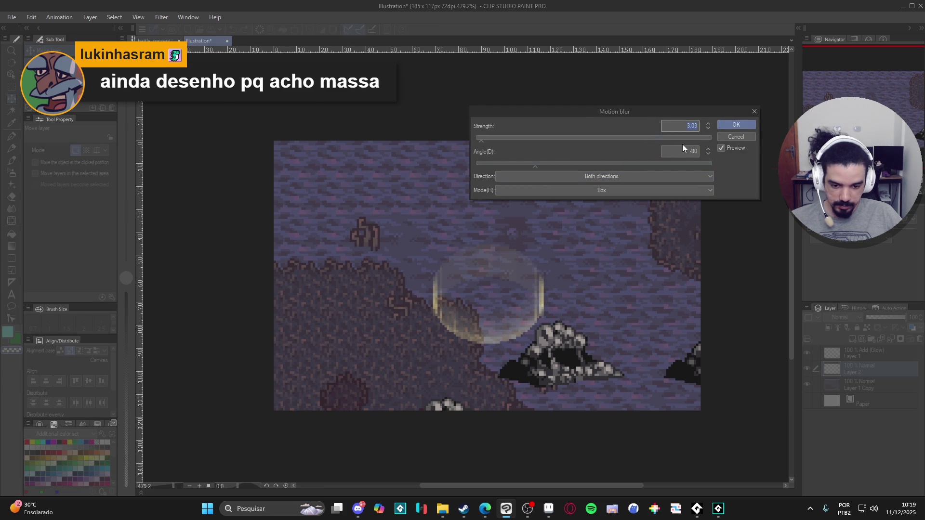
click(729, 125)
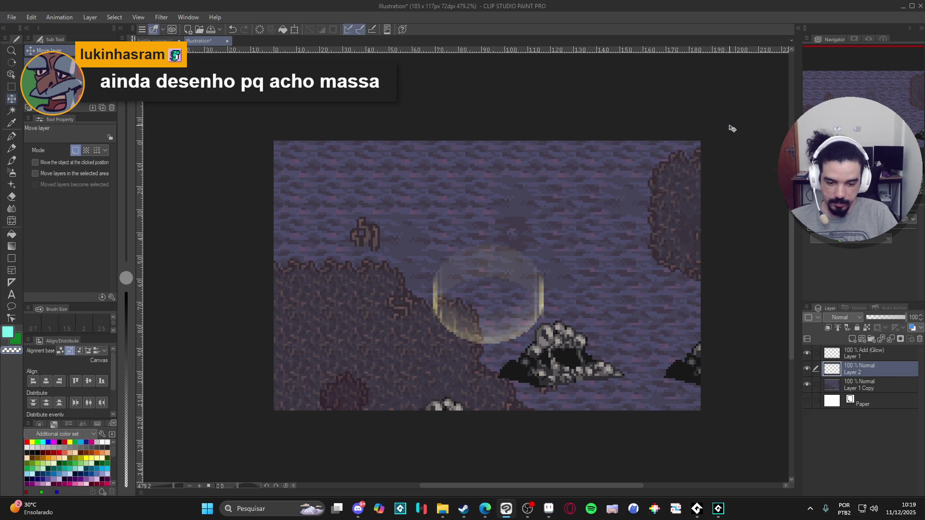
key(ctrl+j)
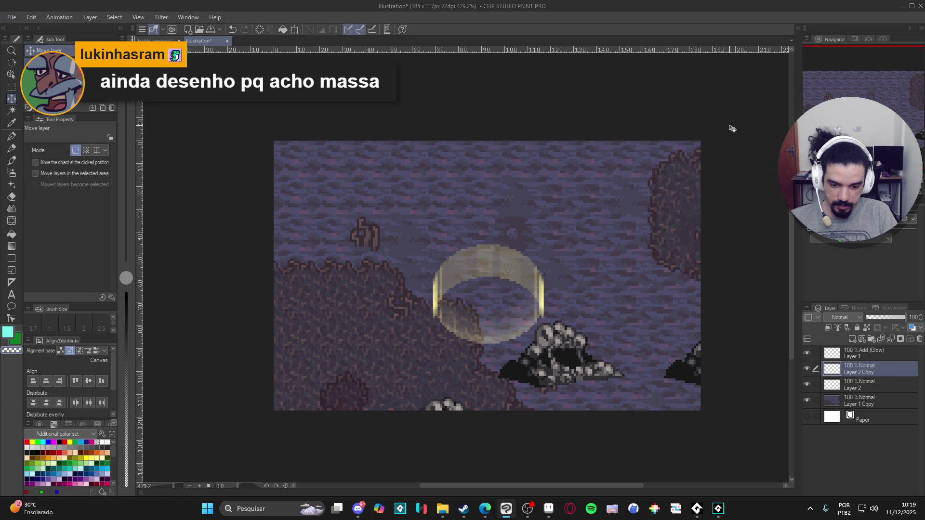
key(ctrl+e)
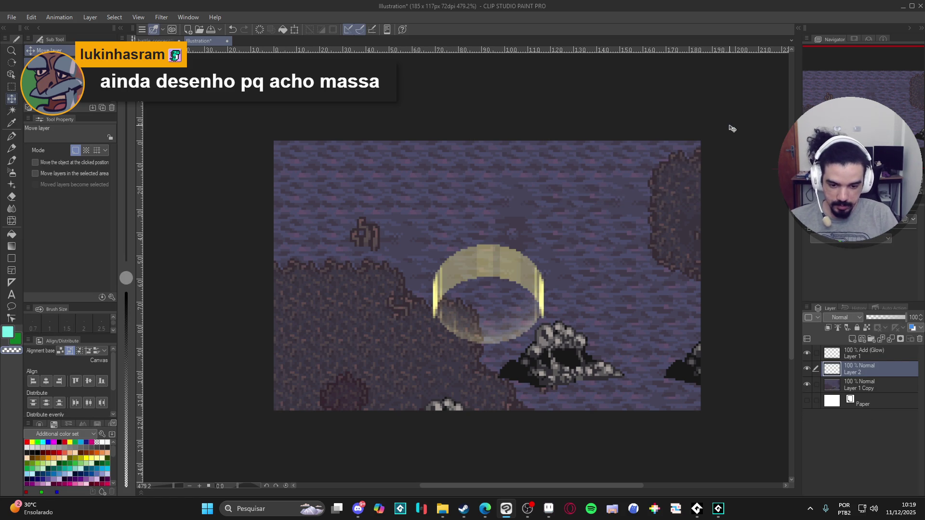
key(b)
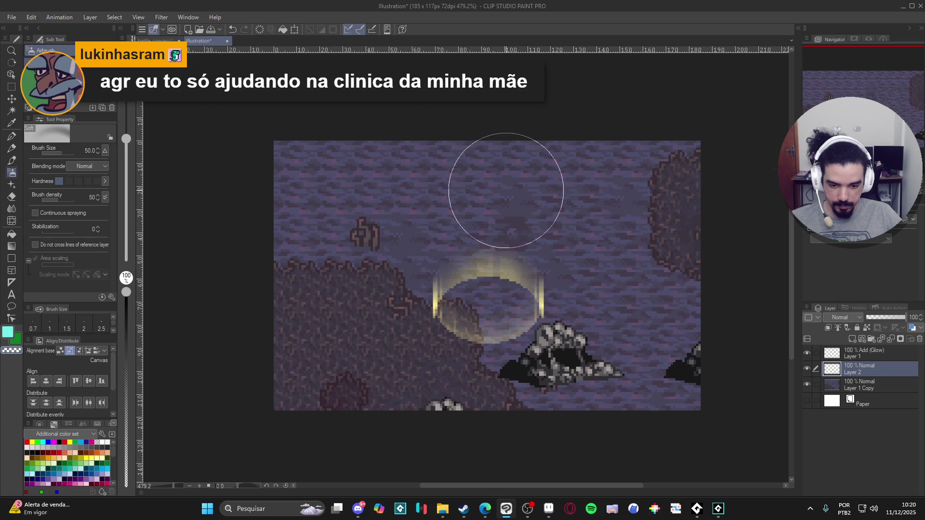
Compare the glow layer by toggling its visibility and briefly duplicating it, then undo the duplicate.
click(808, 354)
click(807, 357)
drag(855, 355, 851, 340)
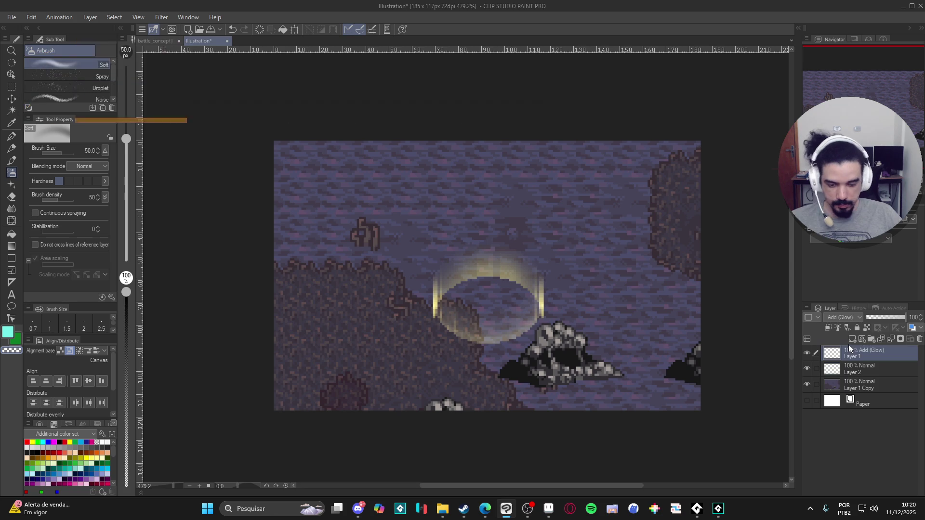
key(ctrl+z)
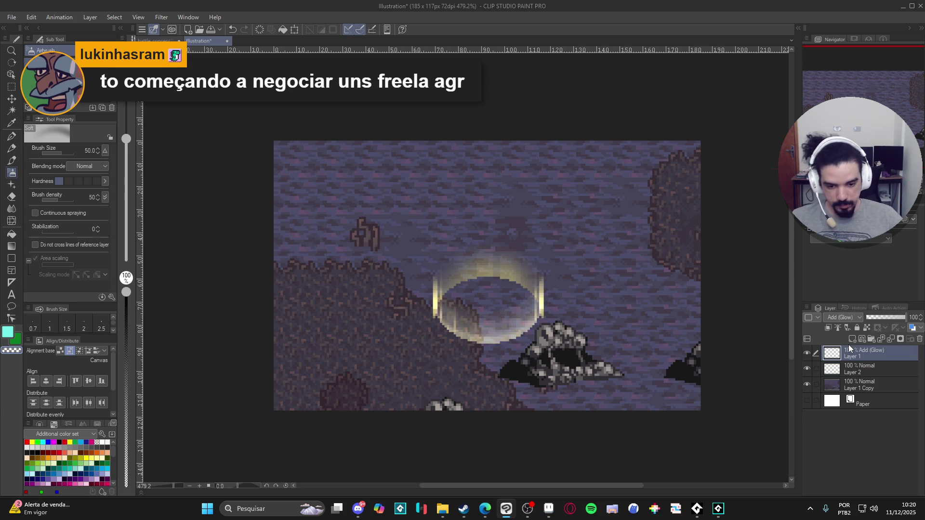
key(ctrl+y)
click(807, 353)
click(810, 354)
key(ctrl+z)
key(ctrl+z)
key(ctrl+z)
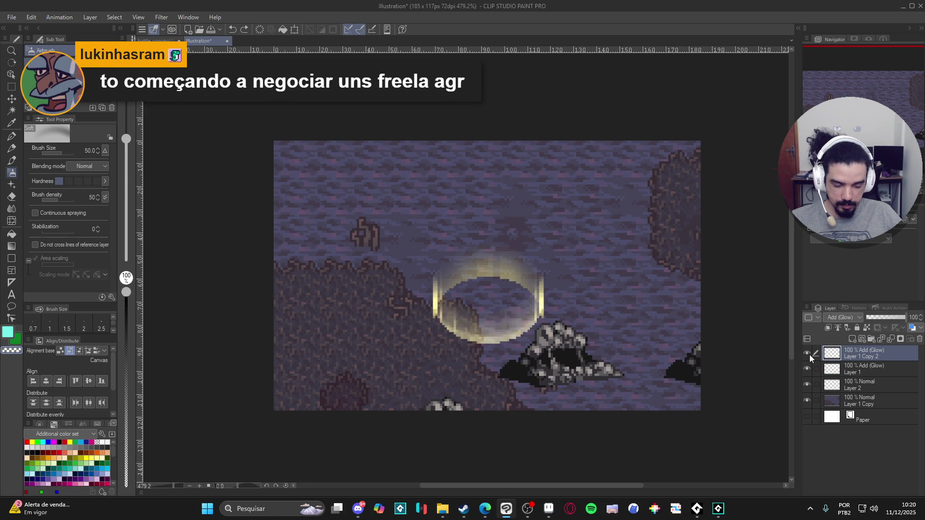
Set Layer 1's blending mode to Normal and nudge its glow ring slightly.
click(851, 317)
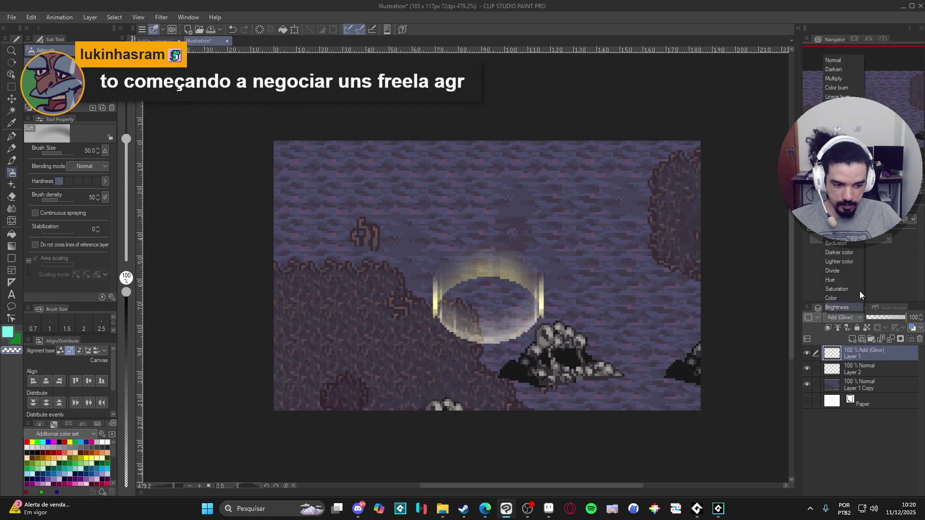
click(862, 60)
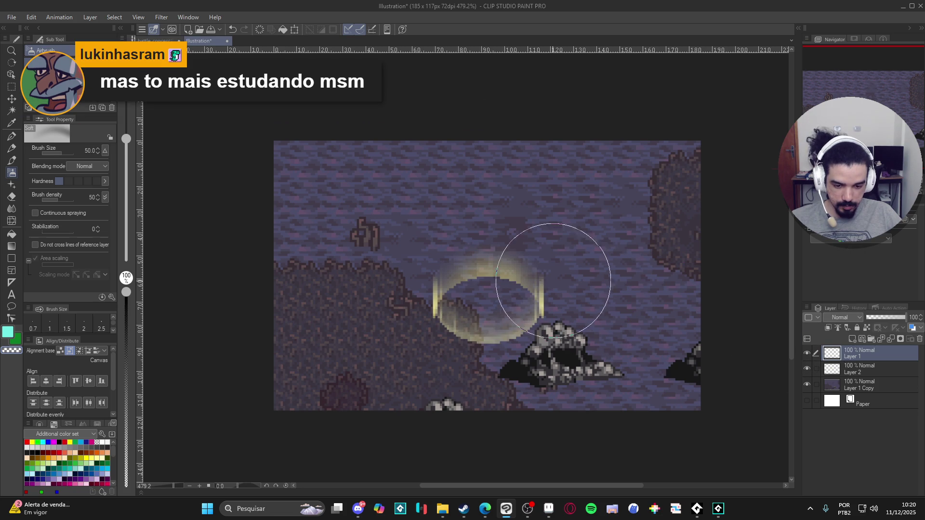
key(k)
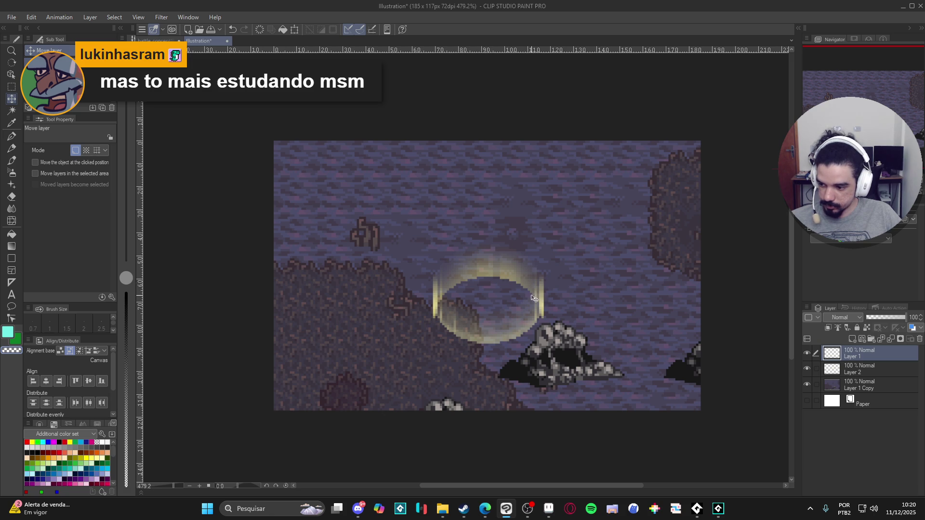
drag(499, 273, 502, 290)
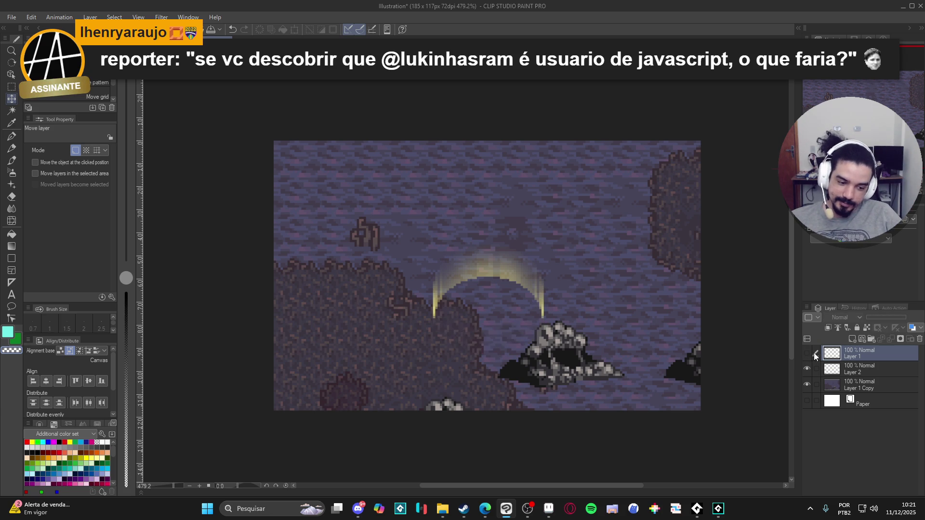
Delete Layer 1, rectangle-select the blurred ring area, and return to Aseprite.
click(806, 354)
key(Delete)
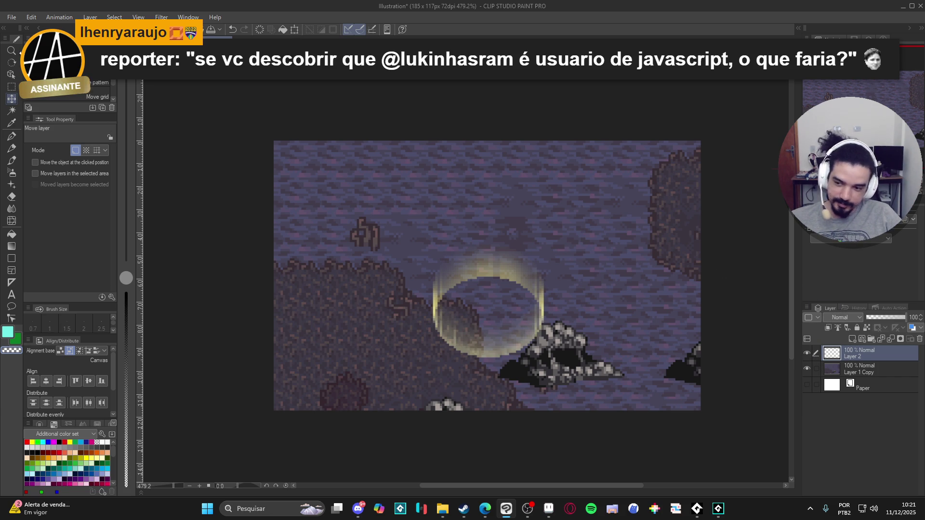
click(11, 86)
drag(446, 268, 561, 374)
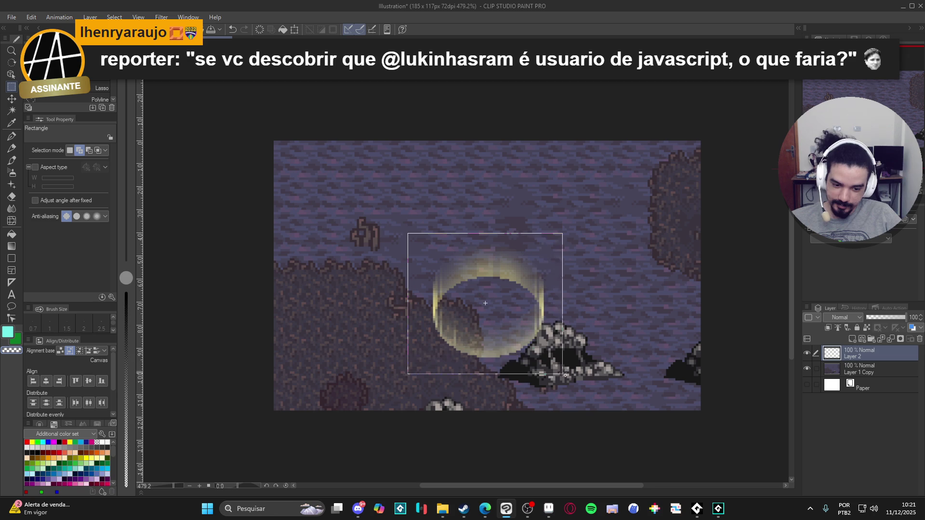
click(549, 509)
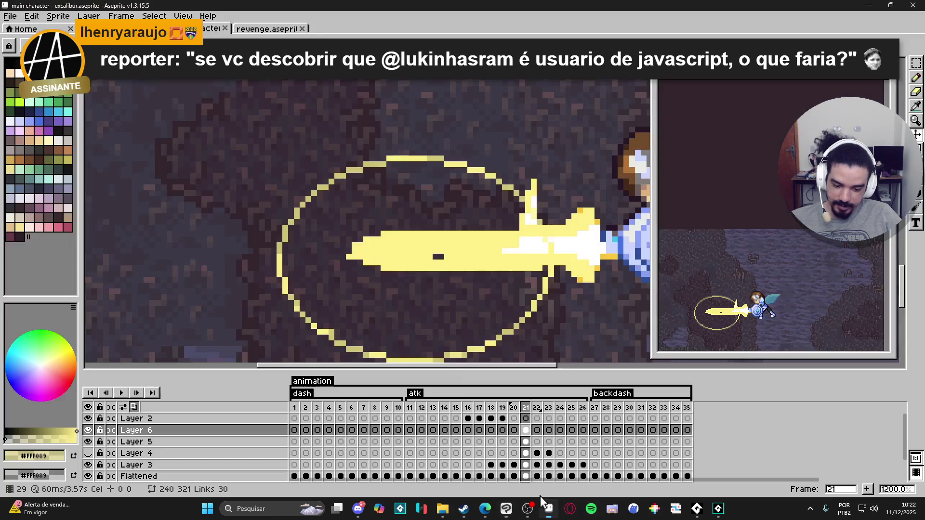
Shift the pasted sword glow slightly left and commit its new position.
scroll(433, 288, down, 3)
drag(480, 311, 472, 311)
scroll(473, 311, down, 4)
scroll(472, 311, up, 2)
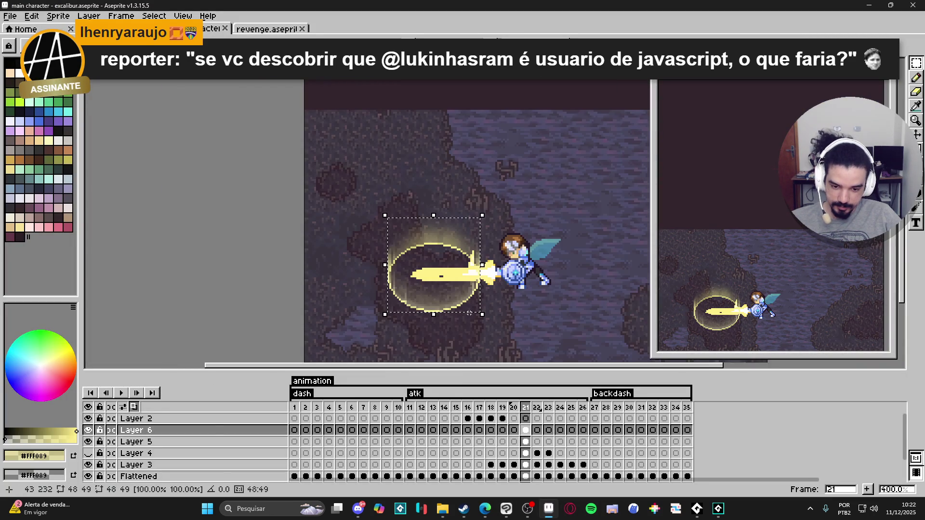
key(Return)
Compare the Layer 4, 5 and 6 slash layers by toggling visibility, then play the animation.
scroll(493, 332, down, 1)
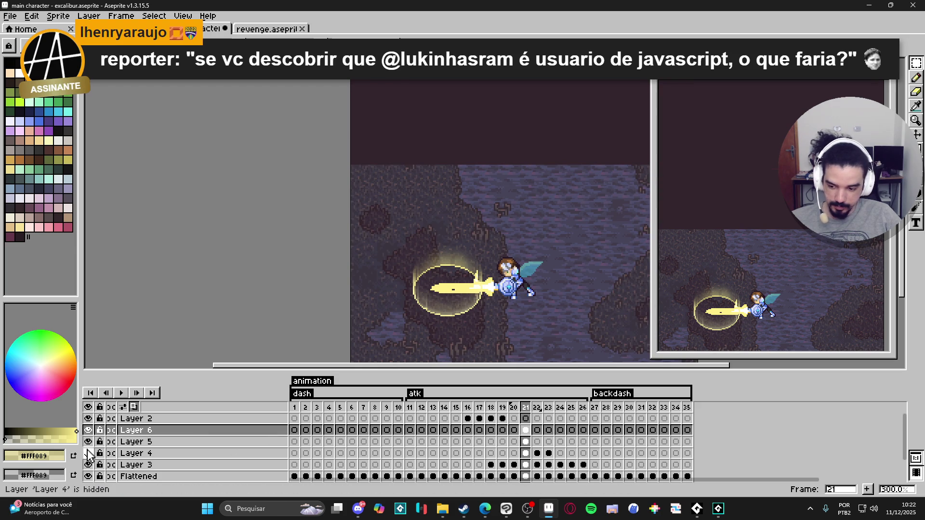
click(87, 454)
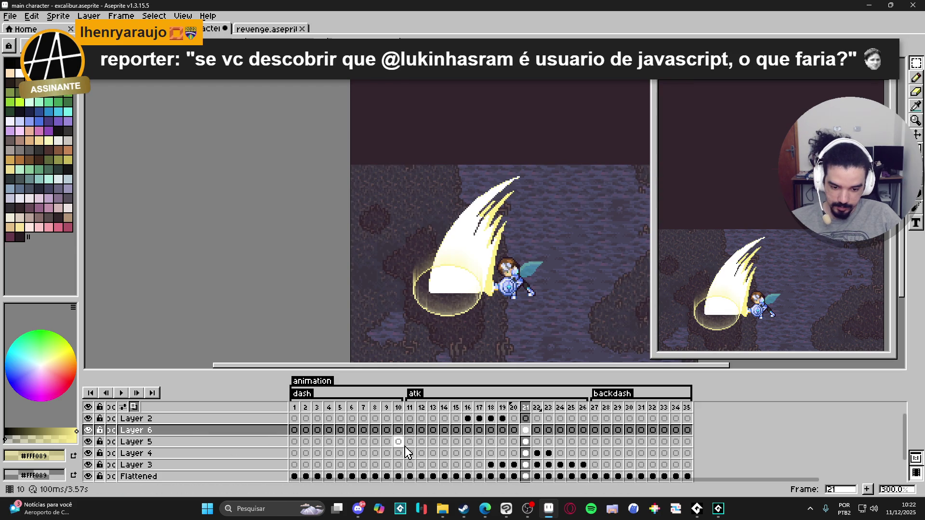
click(88, 430)
click(88, 430)
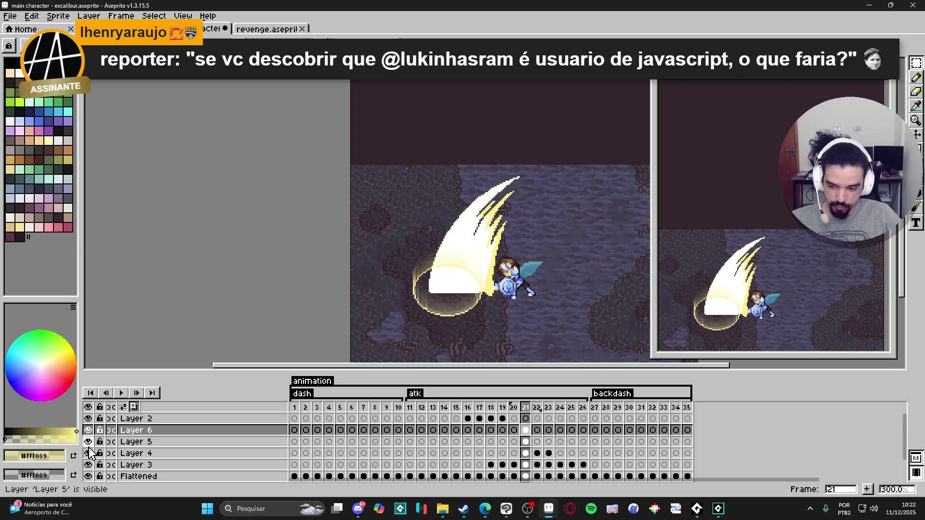
click(88, 442)
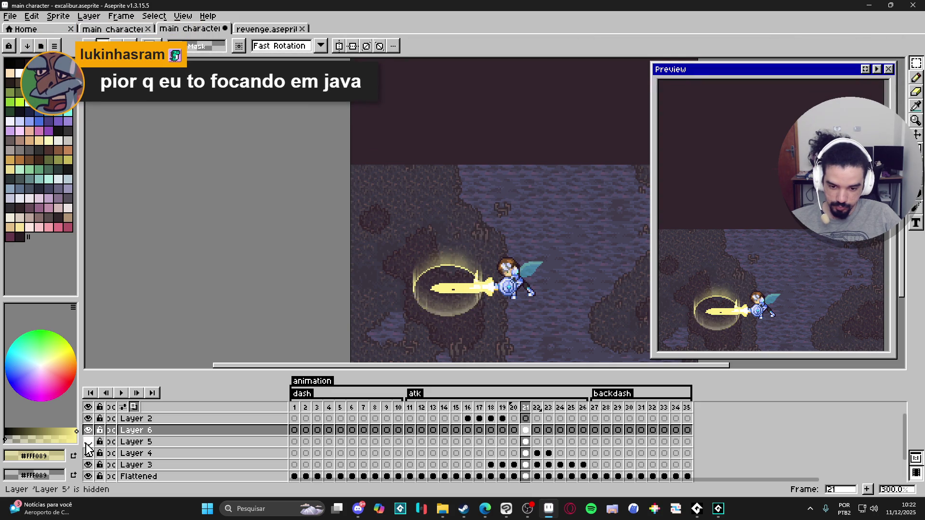
click(88, 431)
click(88, 431)
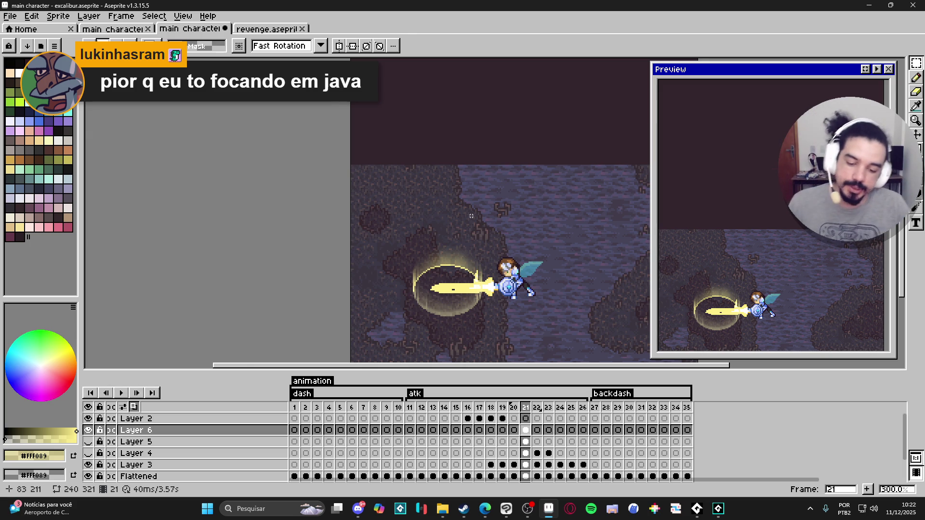
scroll(470, 209, down, 1)
click(88, 431)
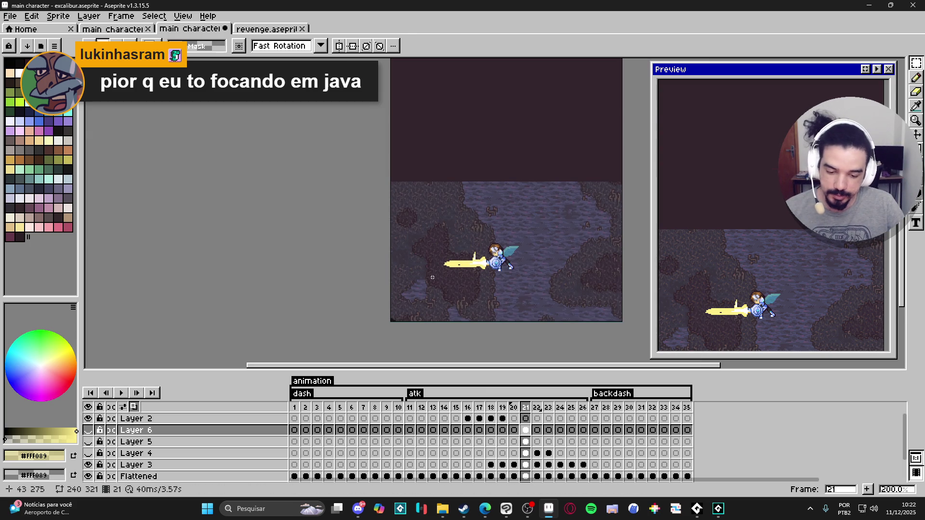
scroll(430, 277, up, 1)
click(88, 453)
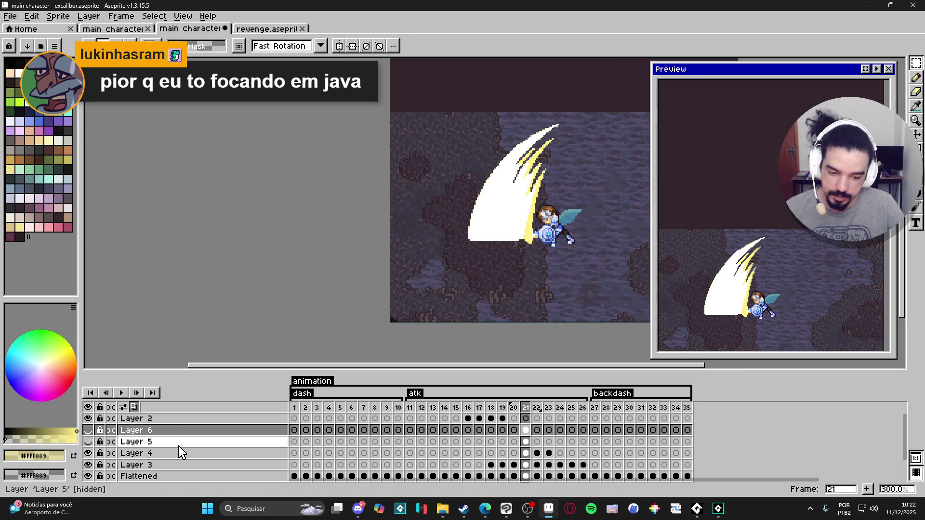
click(124, 396)
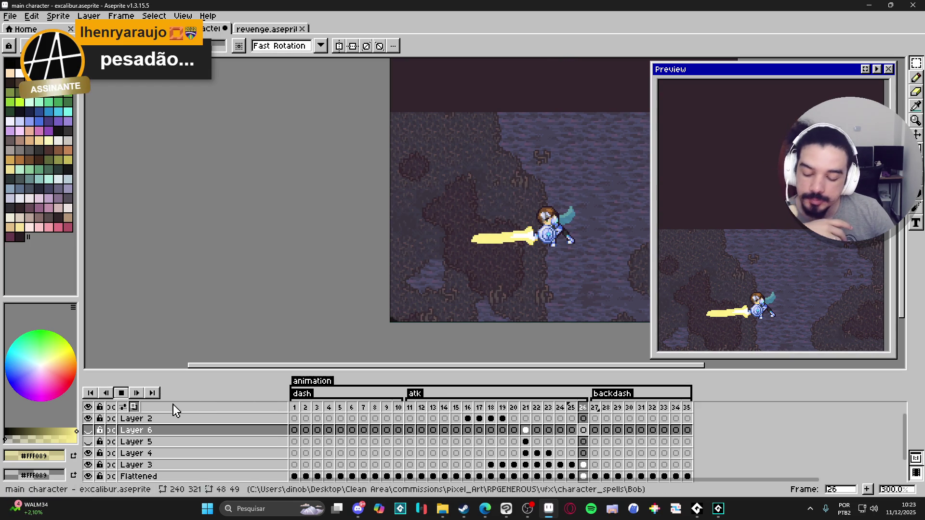
click(88, 430)
click(88, 441)
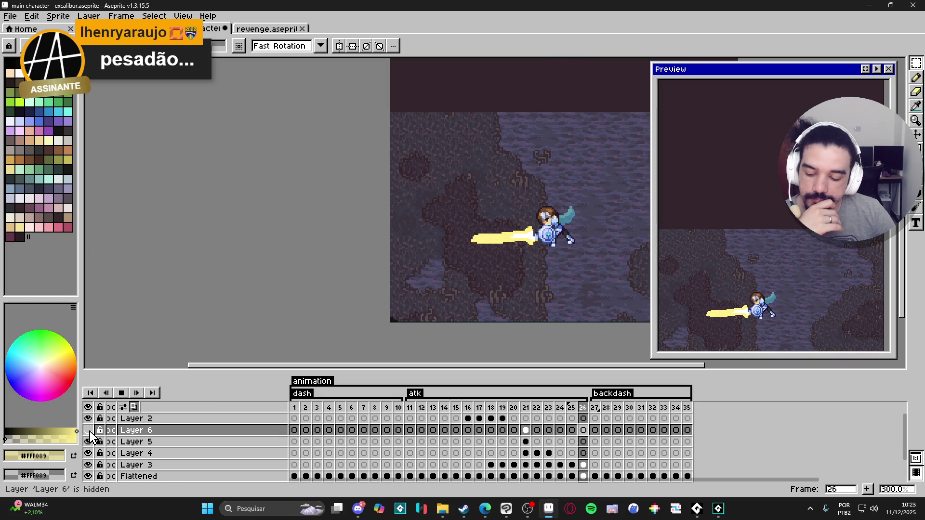
click(88, 429)
click(89, 442)
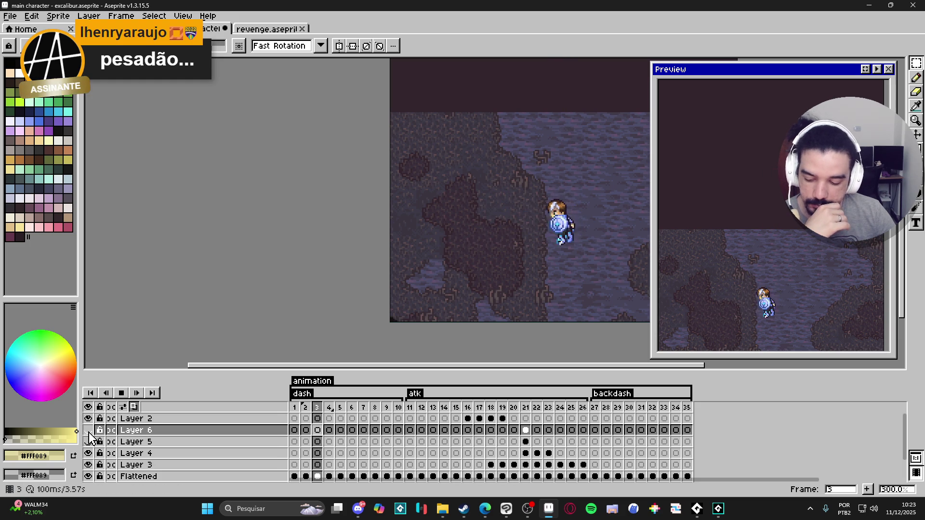
click(89, 430)
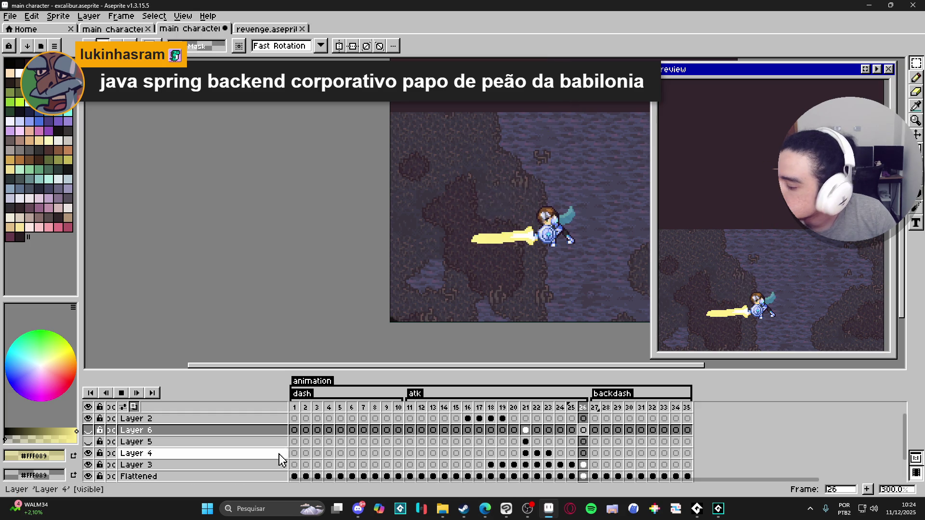
mouse_move(485, 509)
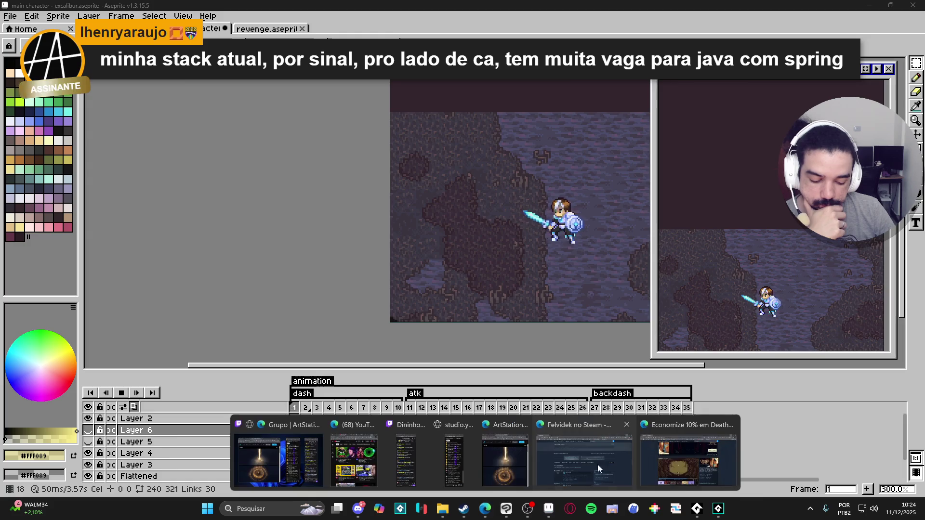
click(674, 459)
click(870, 9)
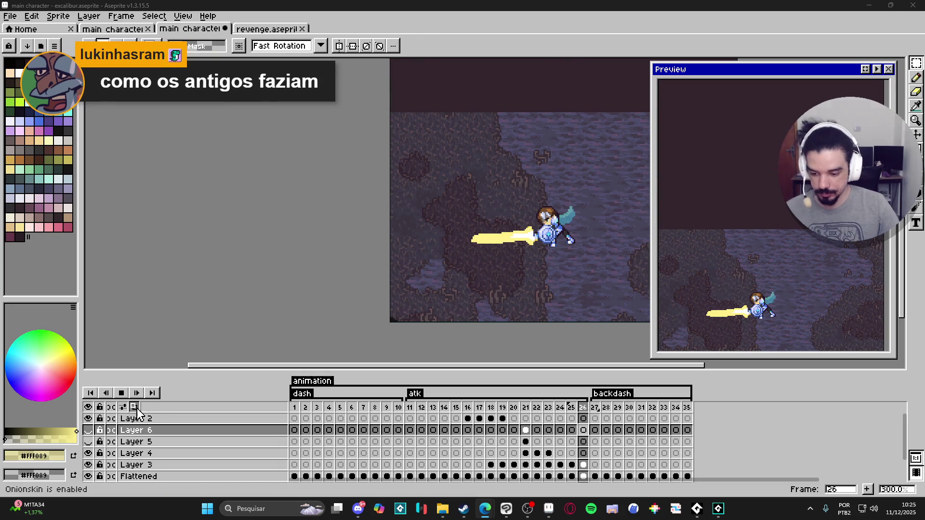
key(Return)
drag(501, 256, 405, 297)
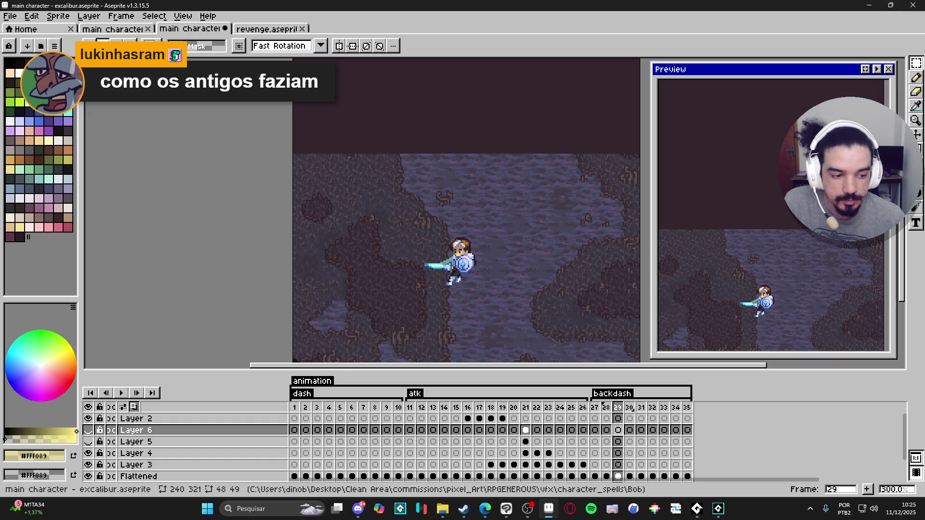
key(Return)
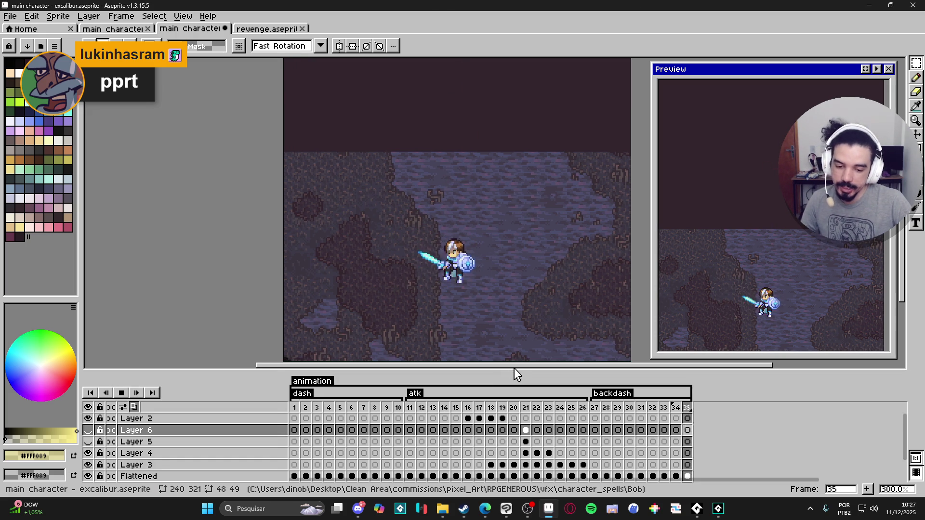
Drag the canvas–timeline splitter down so the timeline is shorter and the canvas larger.
mouse_move(522, 372)
mouse_down()
mouse_move(517, 418)
mouse_move(517, 381)
mouse_up()
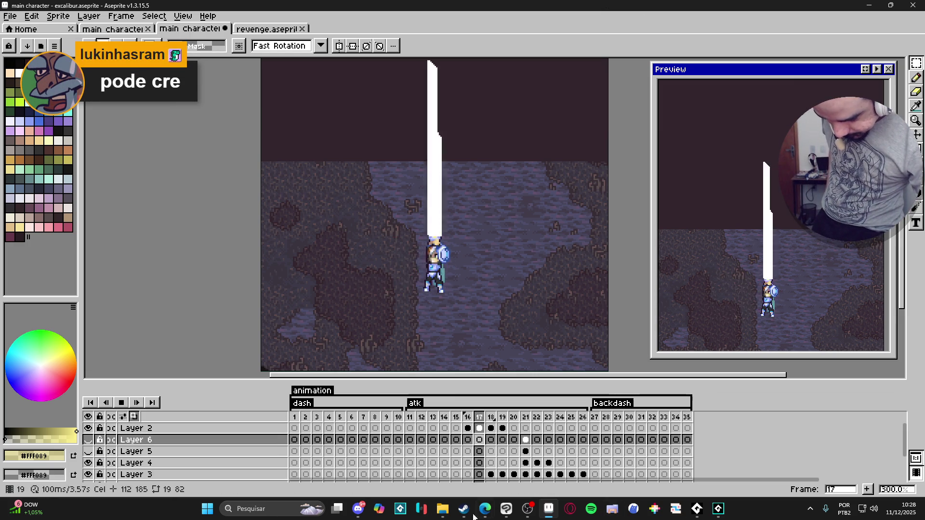
click(20, 513)
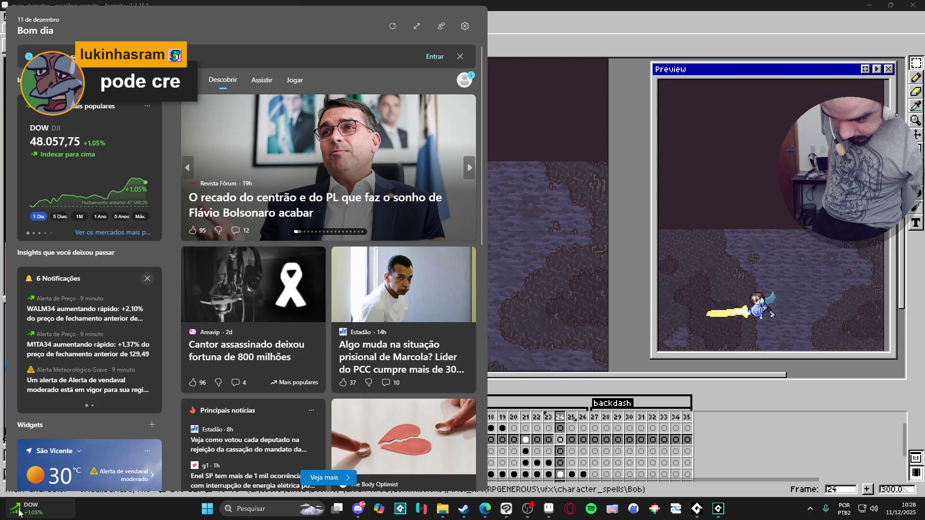
click(19, 513)
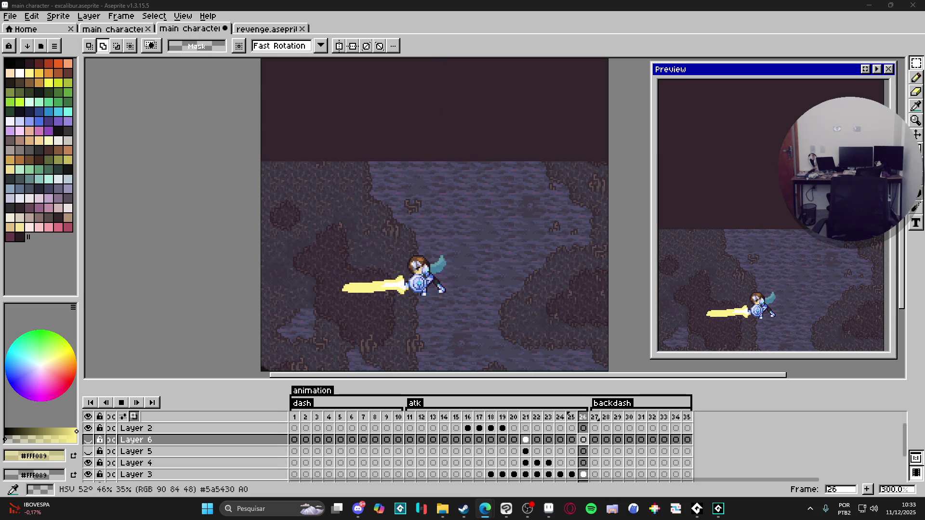
Start playback to review the glowing yellow sword slash on the attack's final frame.
click(606, 417)
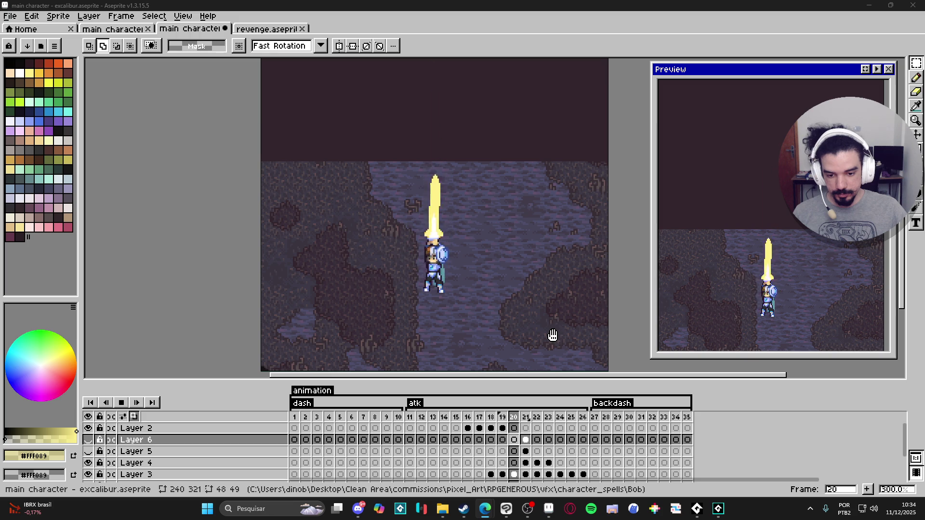
Play the knight's dash and sword-attack loop and watch it in the Preview window.
mouse_move(485, 508)
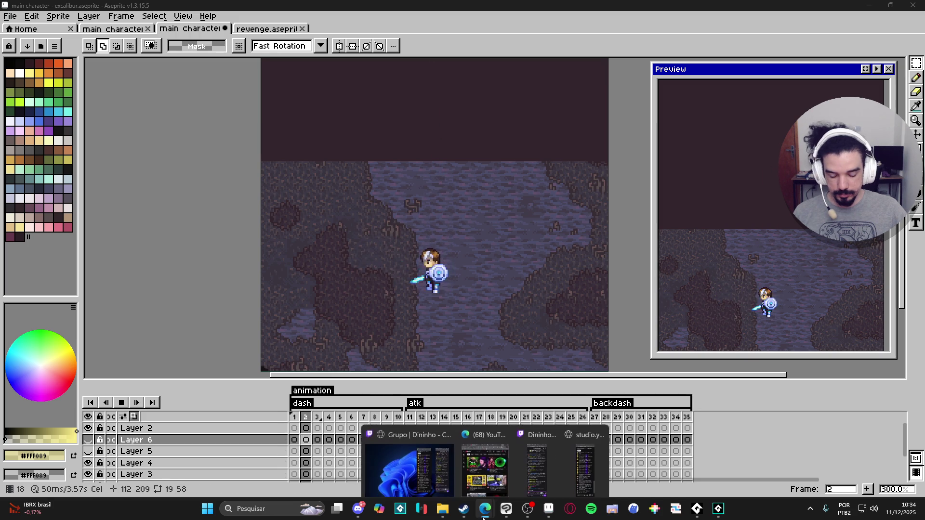
click(497, 468)
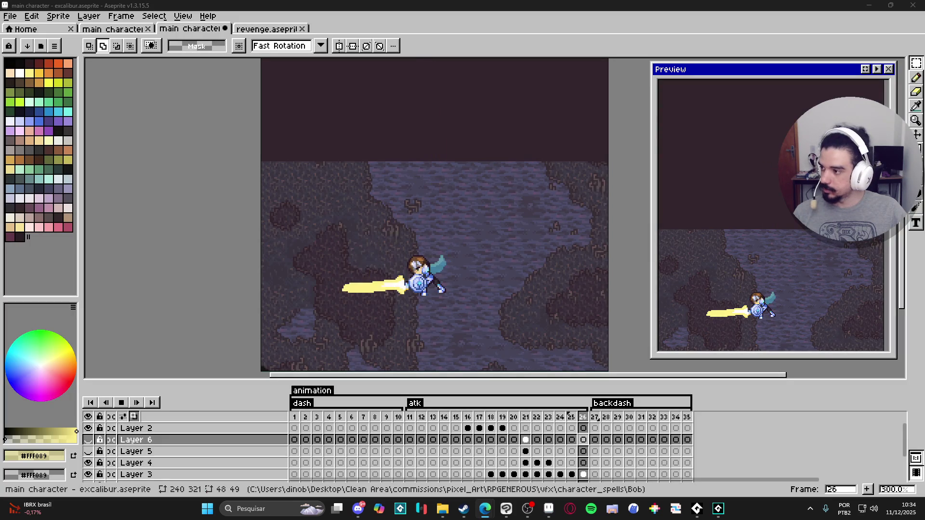